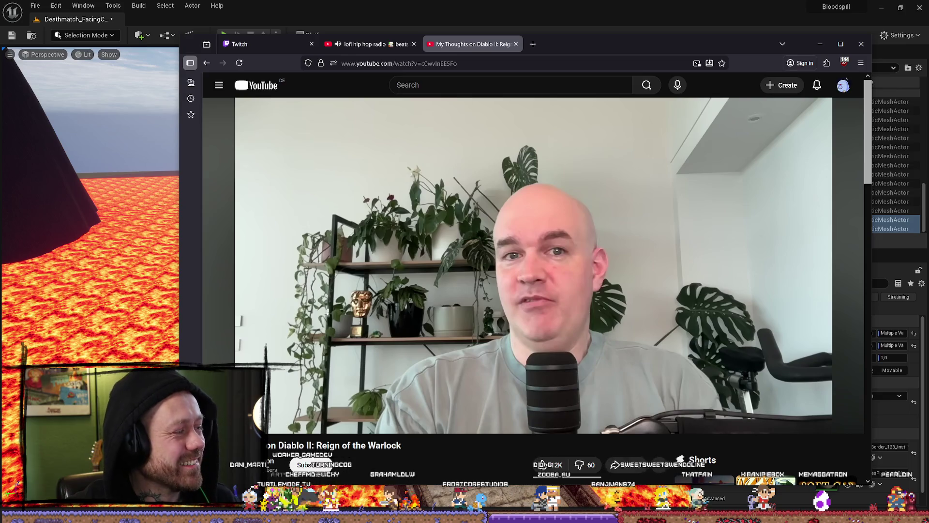
- Start playing the Diablo II: Reign of the Warlock video on YouTube
left_click(567, 300)
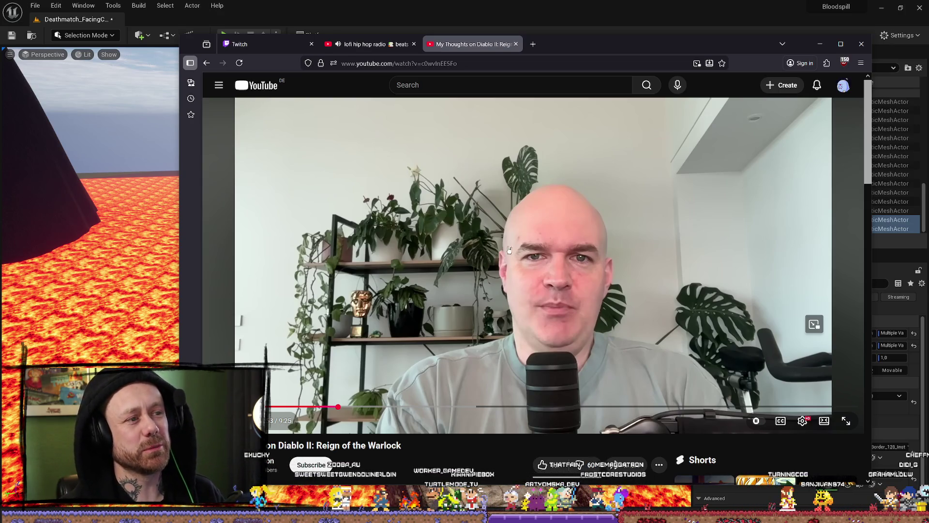
left_click(631, 200)
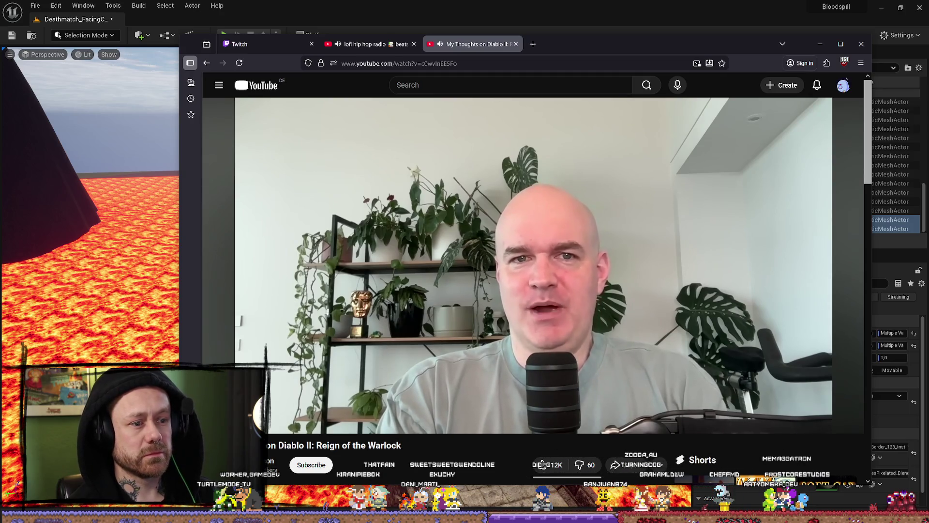
- Resume the Diablo II video, skip back 10 seconds, then play and pause it again
left_click(584, 262)
key("j")
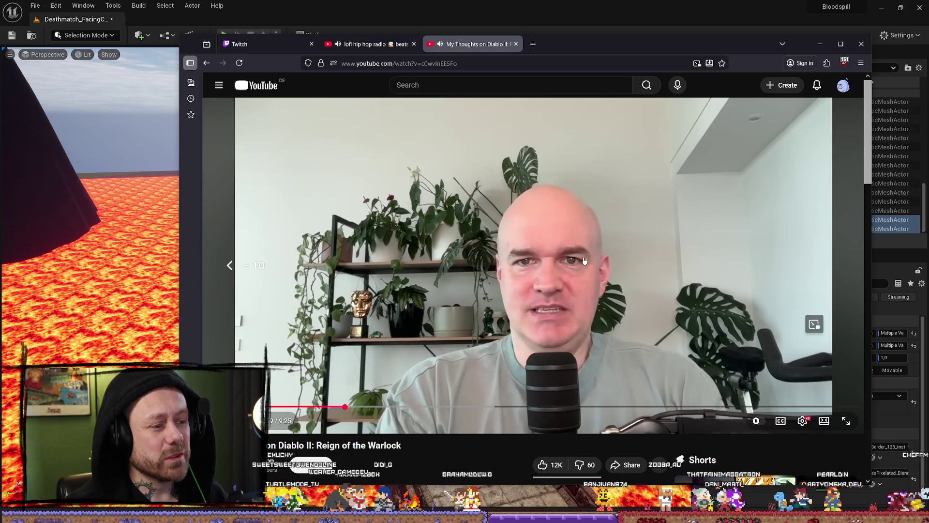
left_click(584, 261)
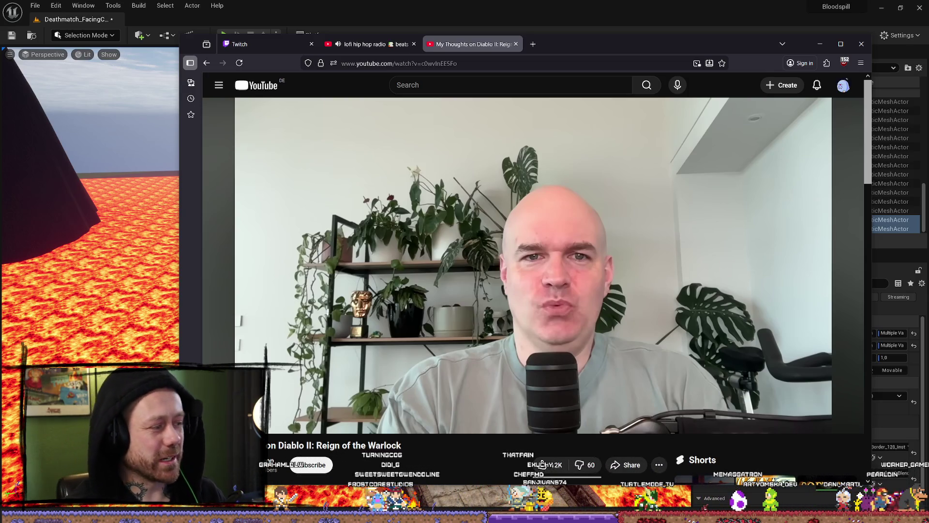
left_click(584, 260)
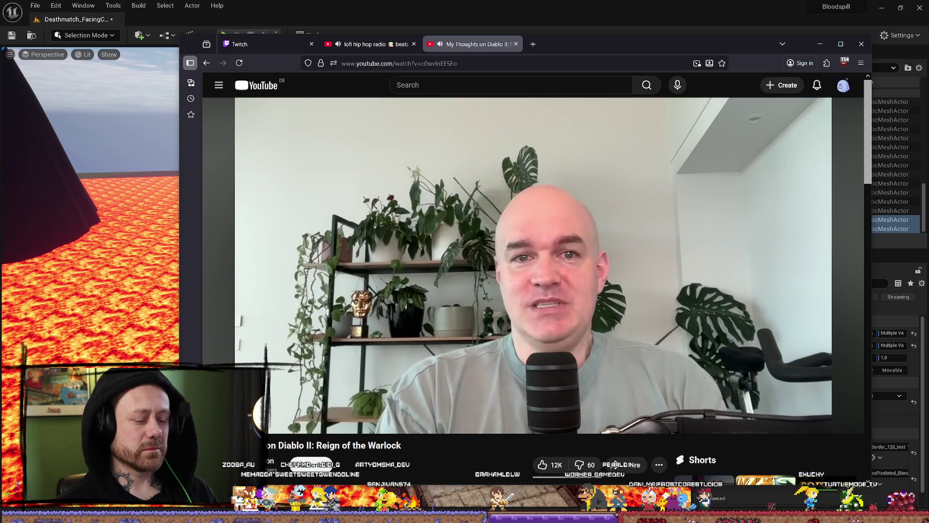
left_click(585, 260)
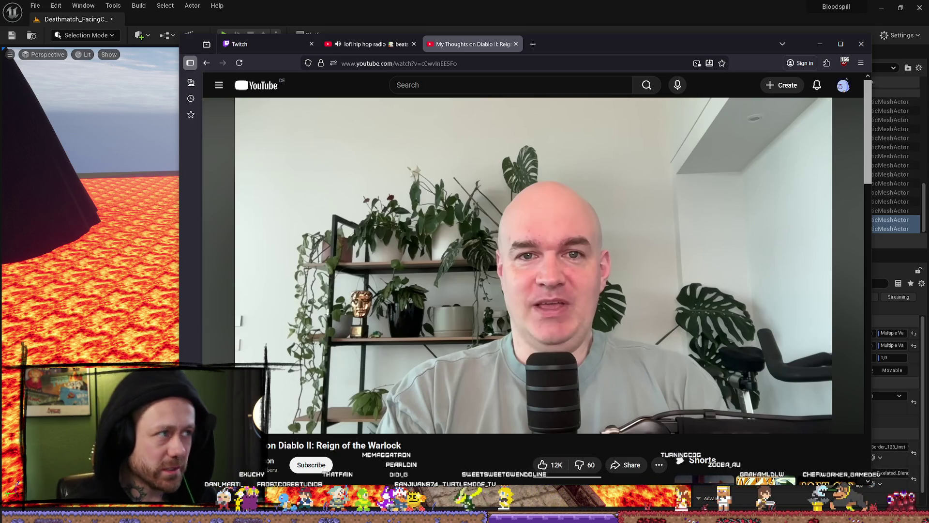
left_click(585, 262)
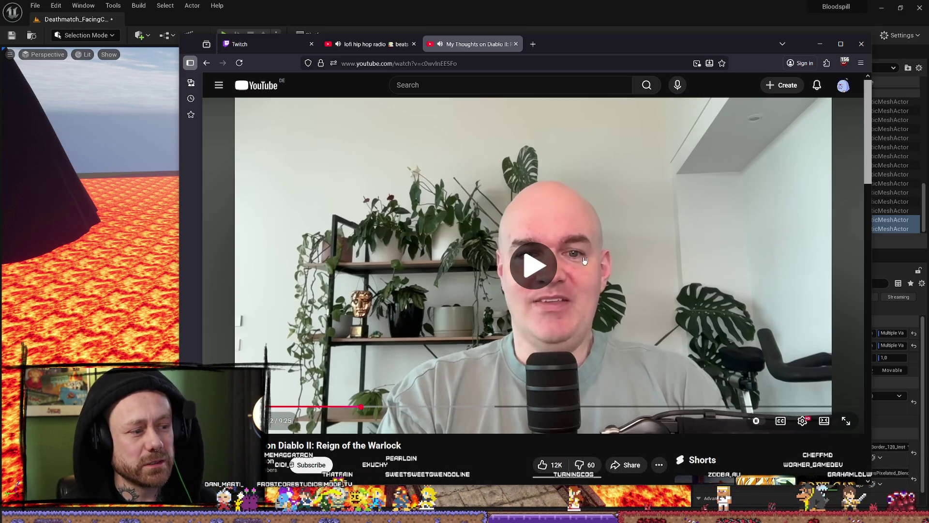
- Play the Diablo II video, pause it with Space for a while, then resume it
left_click(585, 262)
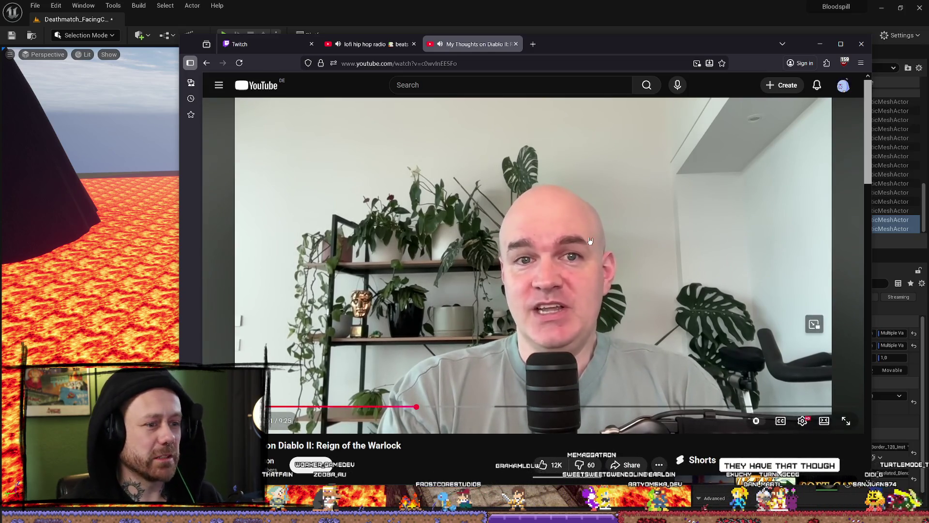
key("space")
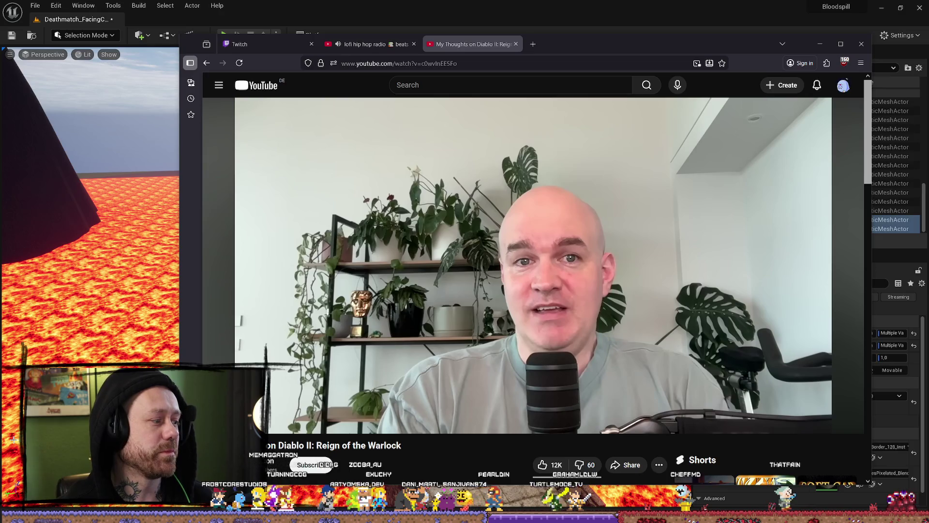
mouse_move(724, 303)
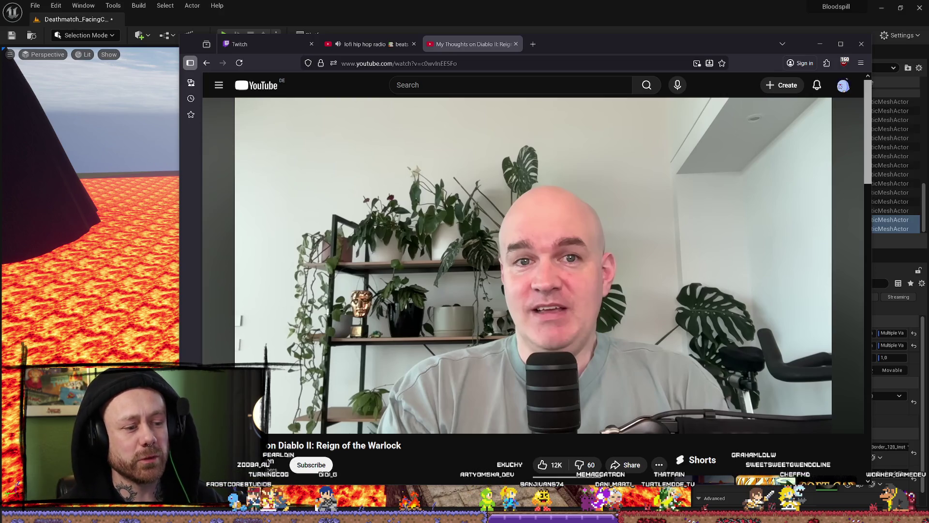
left_click(528, 290)
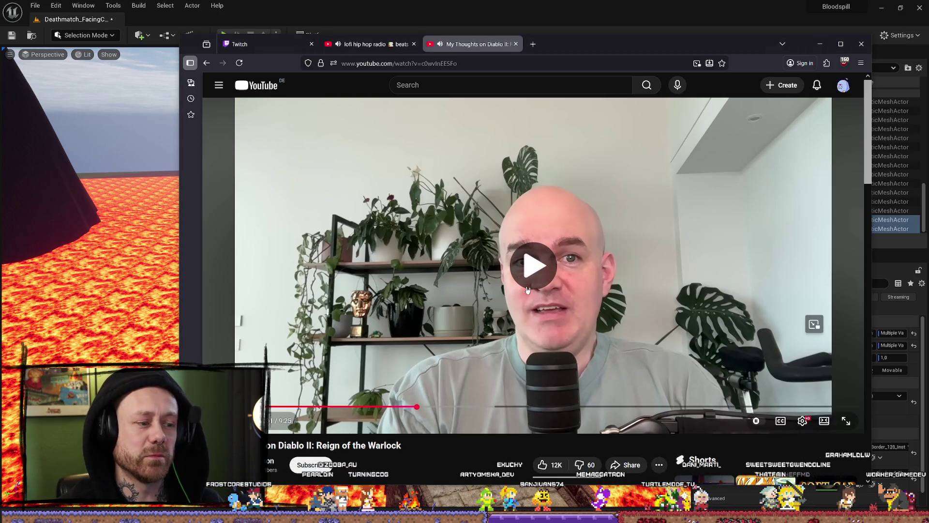
- Pause the Diablo II video briefly and continue watching
left_click(549, 267)
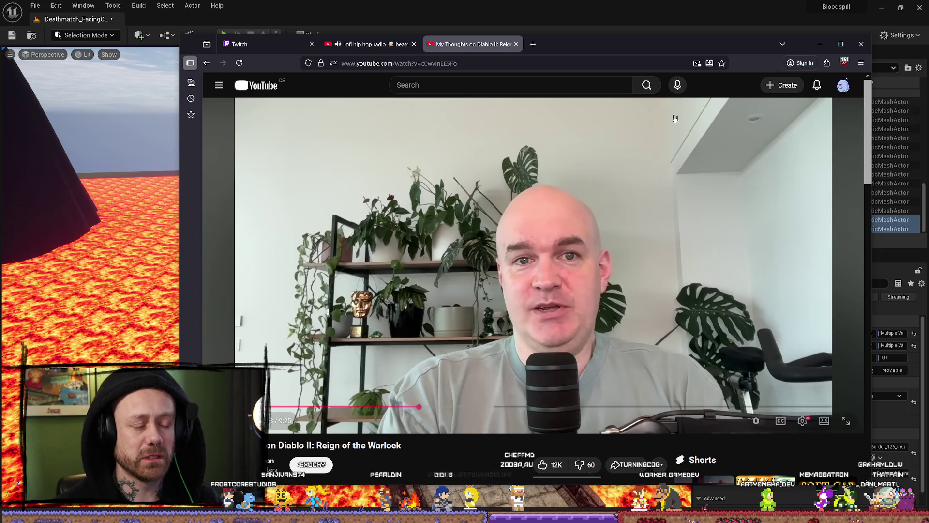
left_click(654, 217)
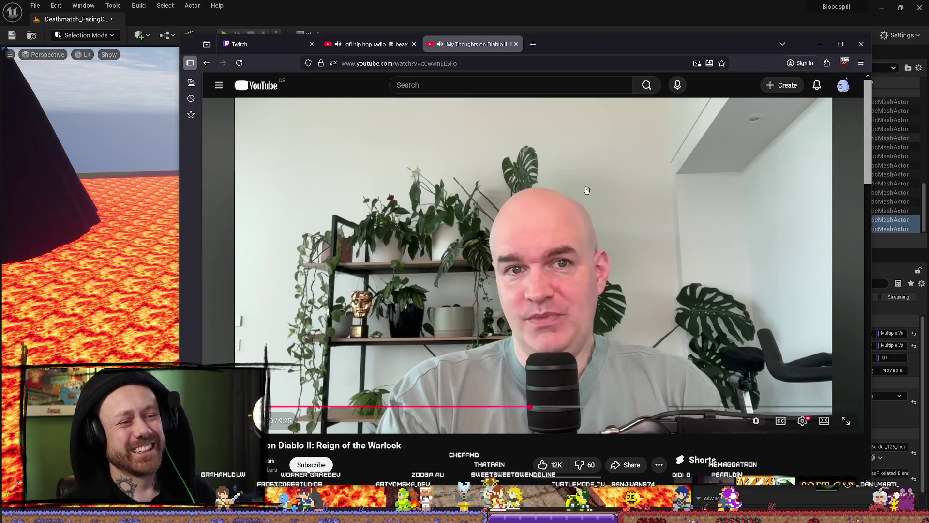
- Pause the Diablo II: Reign of the Warlock video in the YouTube player
left_click(613, 198)
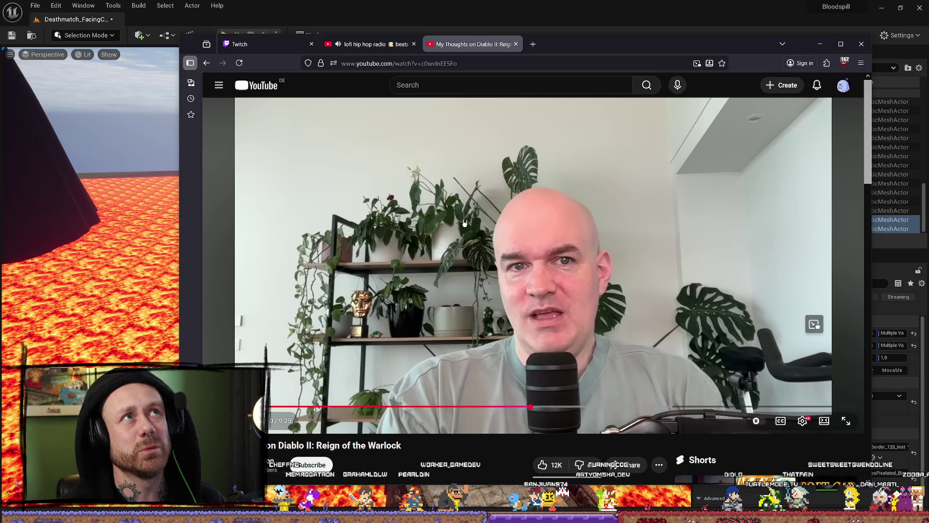
- Resume the Diablo II video with Space and let it play to the end
key("space")
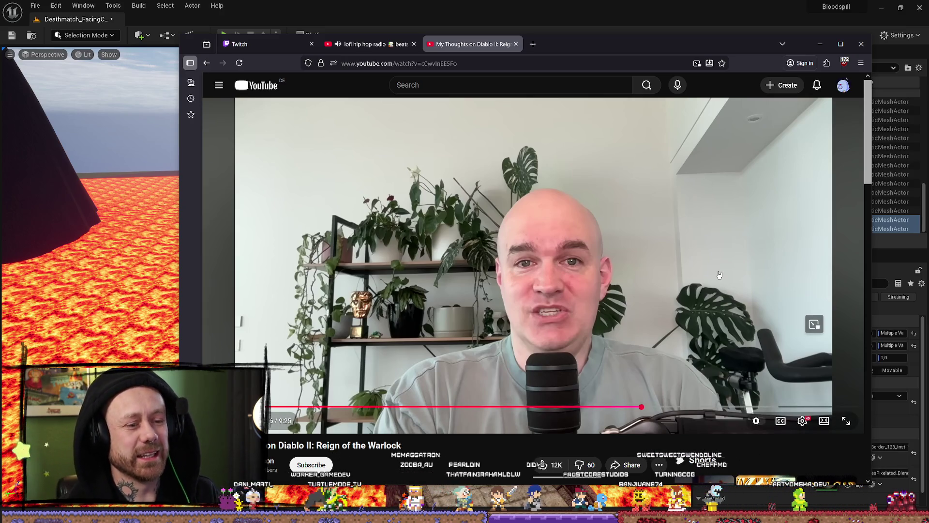
left_click(627, 276)
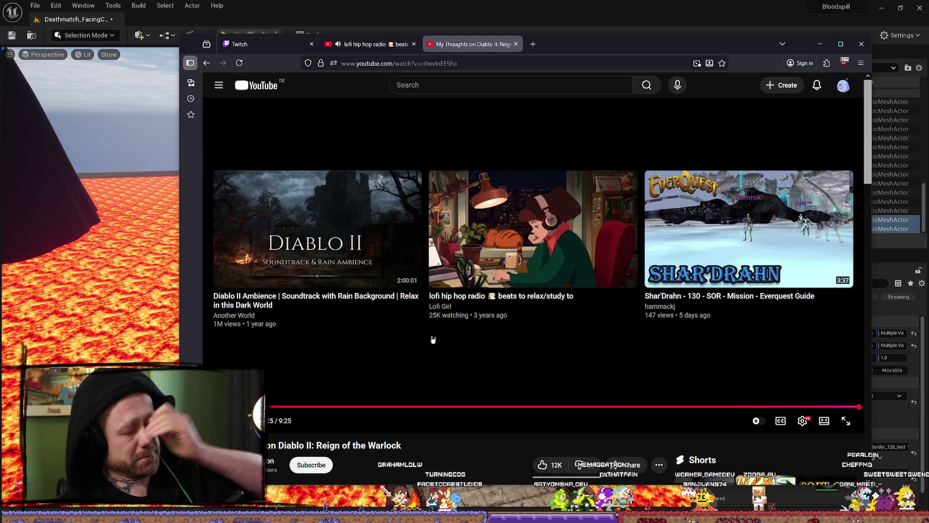
- Close the Diablo II video tab, leaving the lofi hip hop radio stream active
left_click(516, 45)
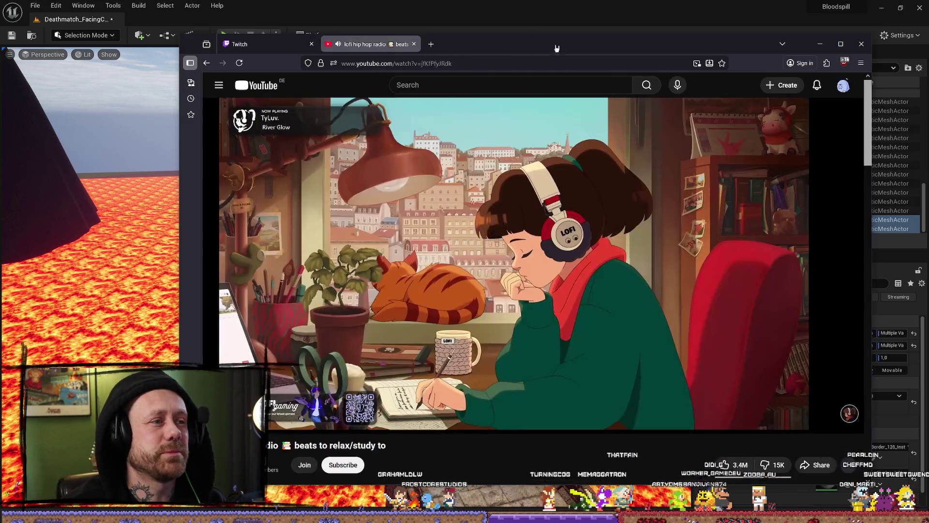
- Drag the browser window off screen to reveal the Deathmatch_FacingCave level in Unreal Editor
left_click_drag(556, 48, 0, 48)
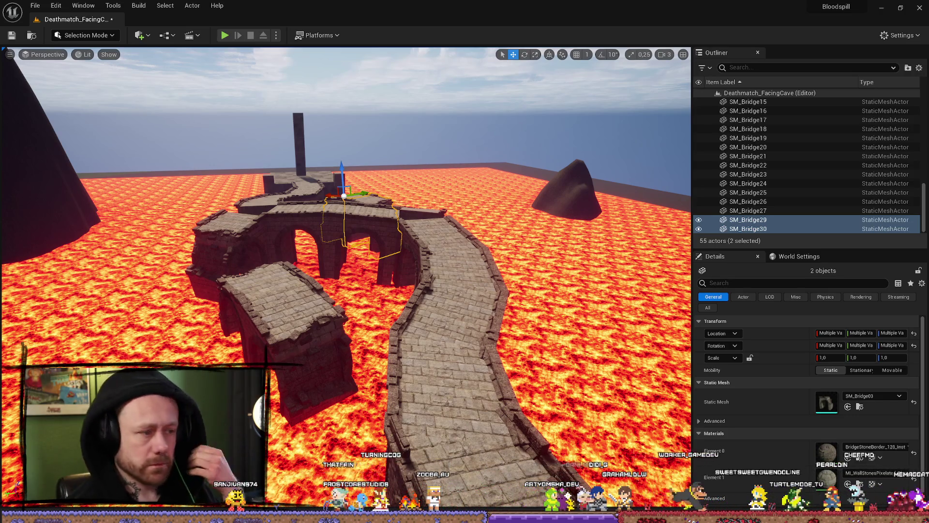
scroll(415, 222, "up", 1)
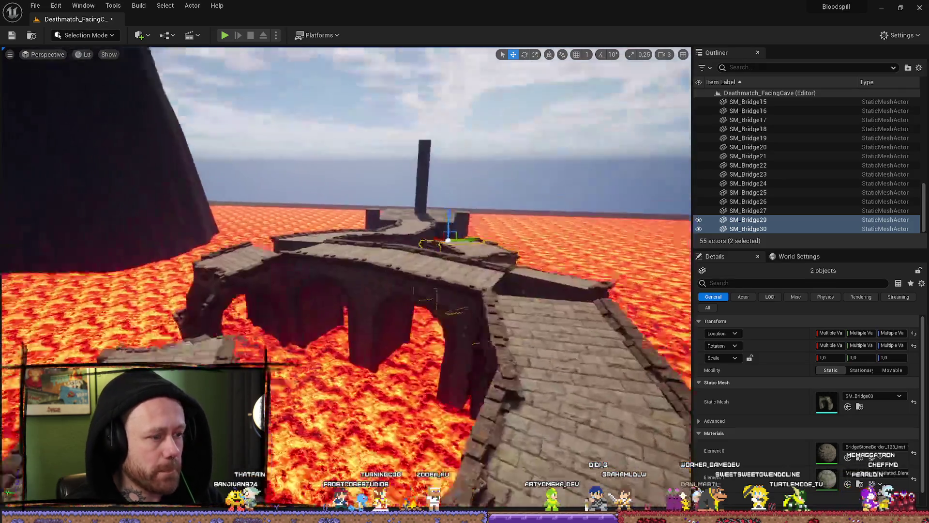
scroll(414, 222, "down", 4)
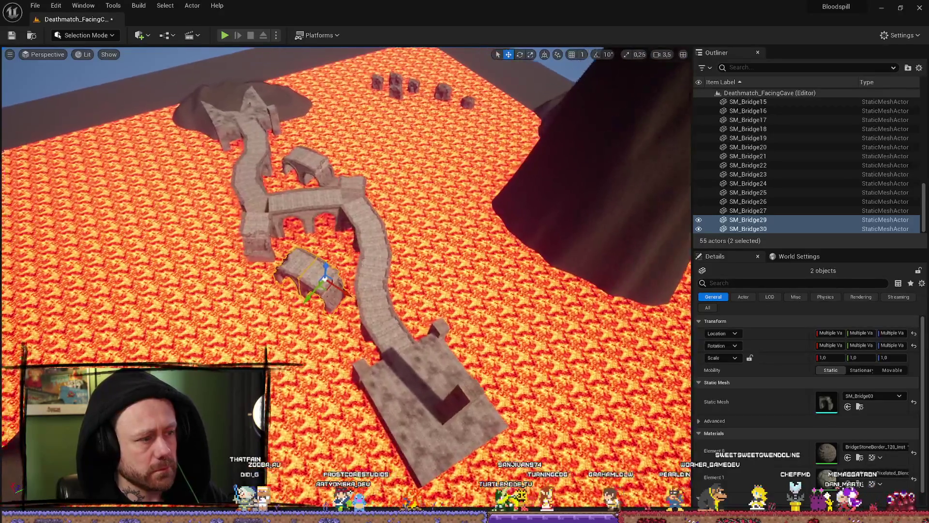
key("w")
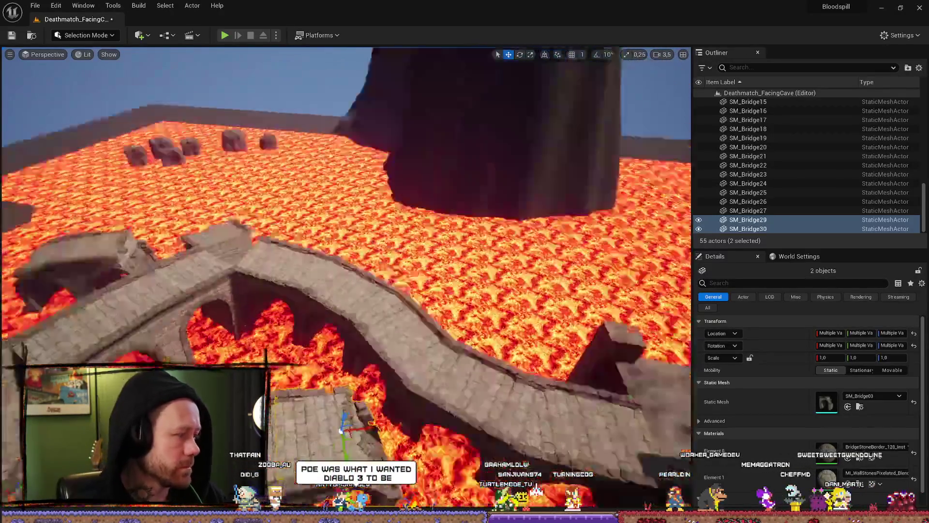
left_click_drag(310, 339, 357, 380)
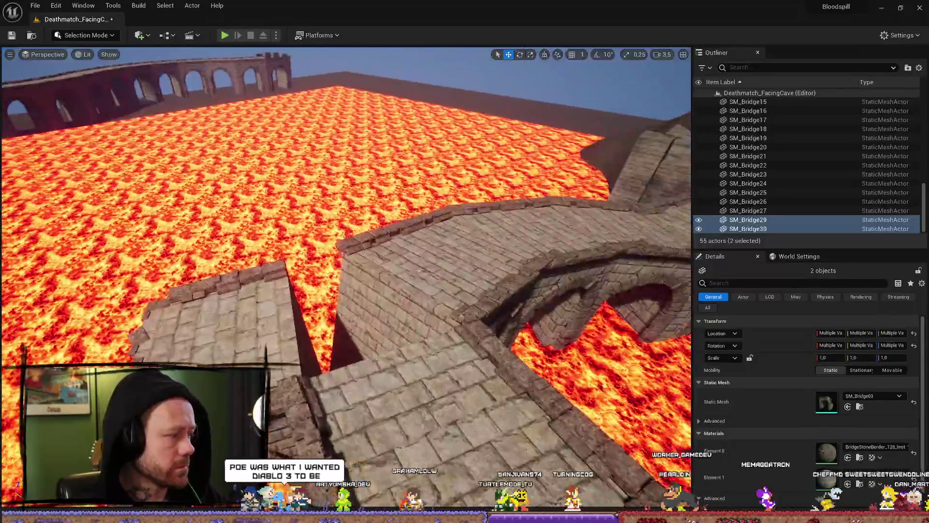
left_click_drag(431, 328, 366, 338)
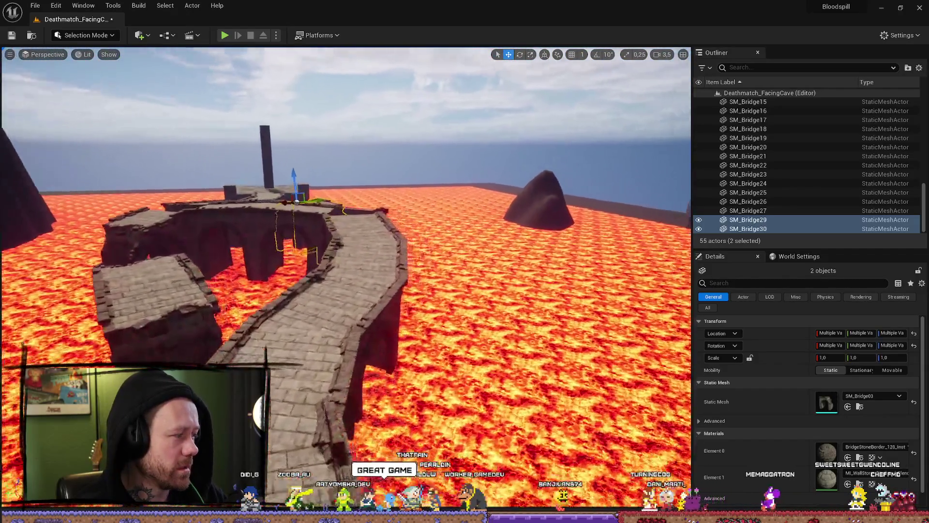
left_click_drag(316, 442, 315, 443)
- Raise the Cube_BP floor slab to about Z 883 so it forms a ledge
left_click(431, 428)
left_click_drag(431, 428, 430, 428)
scroll(431, 428, "down", 2)
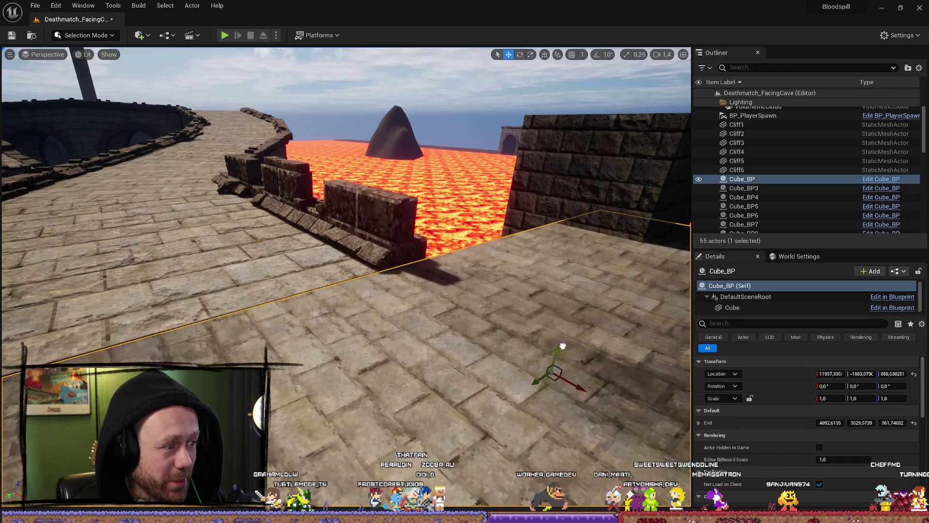
left_click_drag(563, 345, 563, 344)
left_click_drag(176, 335, 175, 336)
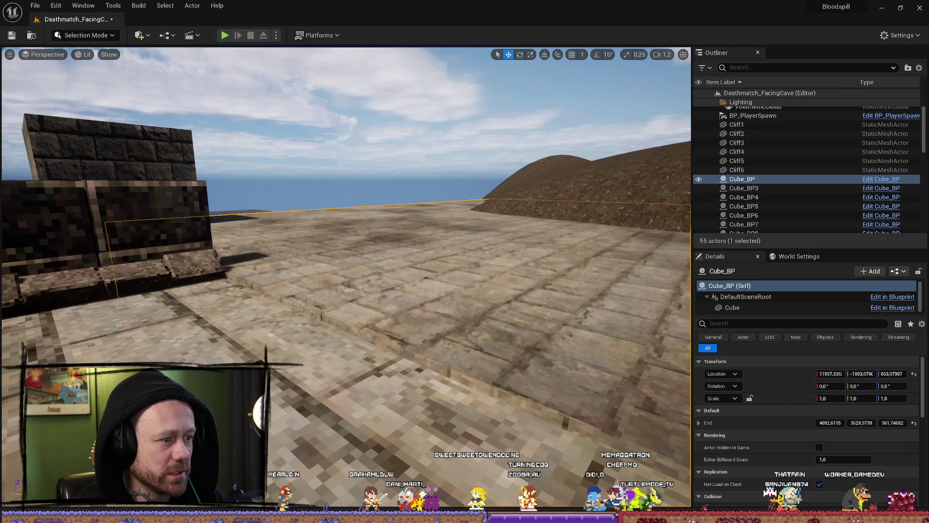
left_click_drag(175, 335, 175, 335)
scroll(176, 335, "down", 2)
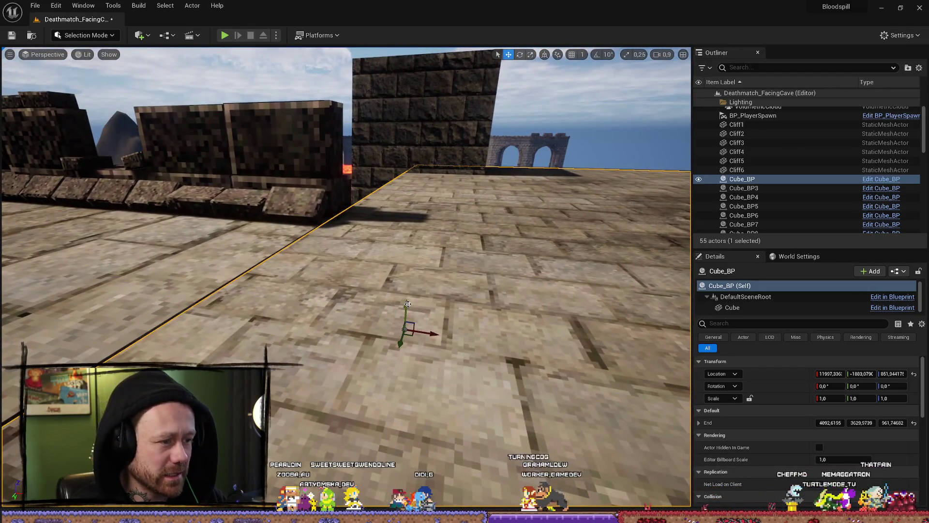
left_click_drag(408, 300, 408, 304)
mouse_move(408, 302)
left_mouse_down()
mouse_move(508, 291)
mouse_move(406, 301)
left_mouse_up()
key("End")
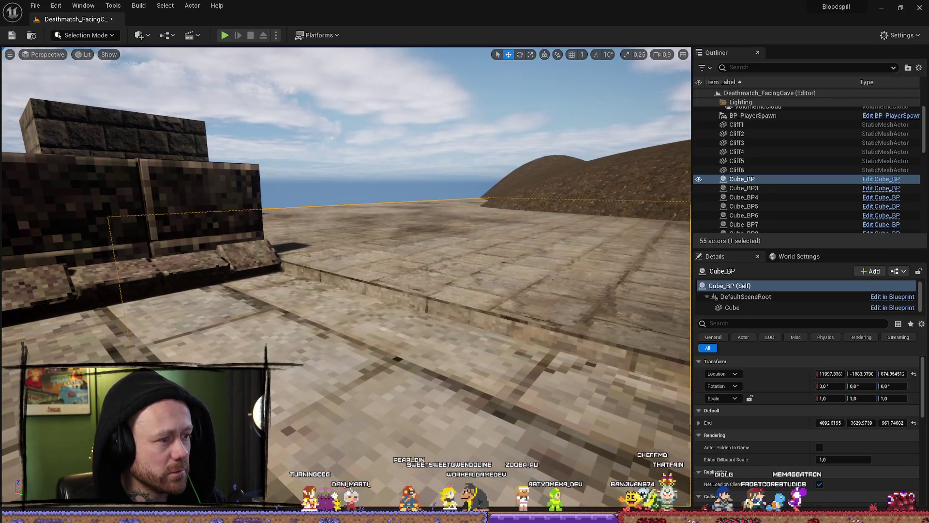
- Fly the view across the floor toward the hill and select the Cube_BP7 floor piece
mouse_move(168, 331)
left_mouse_down()
mouse_move(155, 338)
mouse_move(168, 331)
left_mouse_up()
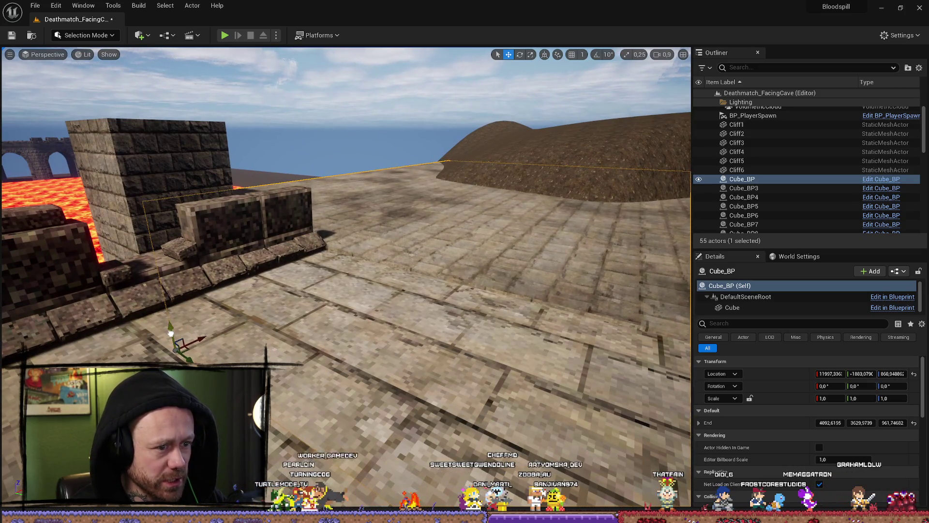
mouse_move(170, 333)
left_mouse_down()
mouse_move(515, 281)
mouse_move(460, 222)
mouse_move(573, 335)
mouse_move(460, 314)
mouse_move(484, 309)
mouse_move(436, 271)
mouse_move(470, 290)
mouse_move(450, 344)
mouse_move(426, 339)
left_mouse_up()
scroll(465, 228, "up", 2)
left_click(572, 335)
scroll(460, 315, "down", 2)
scroll(460, 281, "up", 1)
scroll(455, 334, "up", 3)
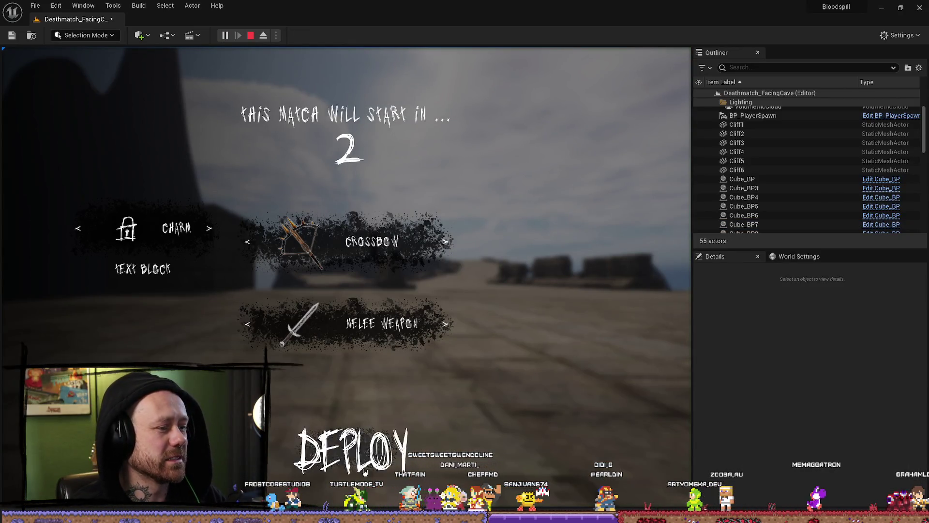
- Deploy into the match, walk the stone bridge to the lava ledge and tower, then stop
left_click(365, 472)
key("w")
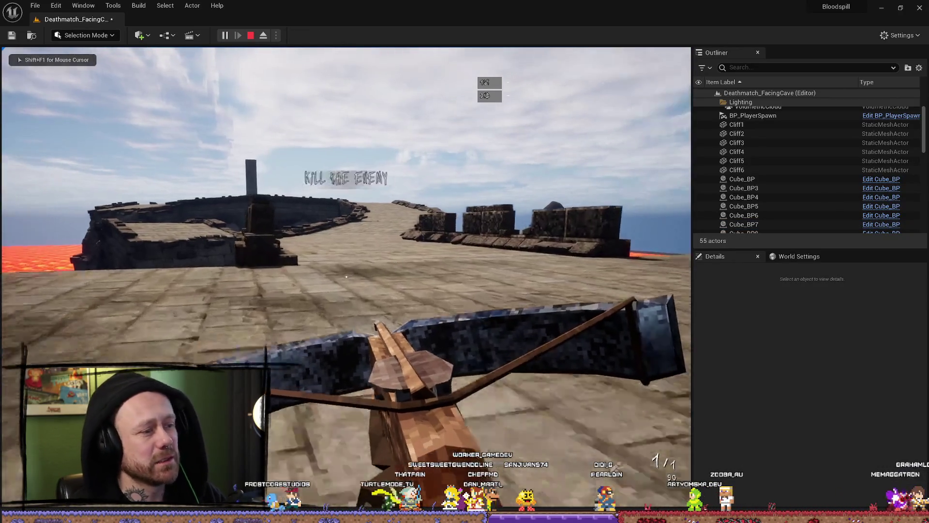
key("w")
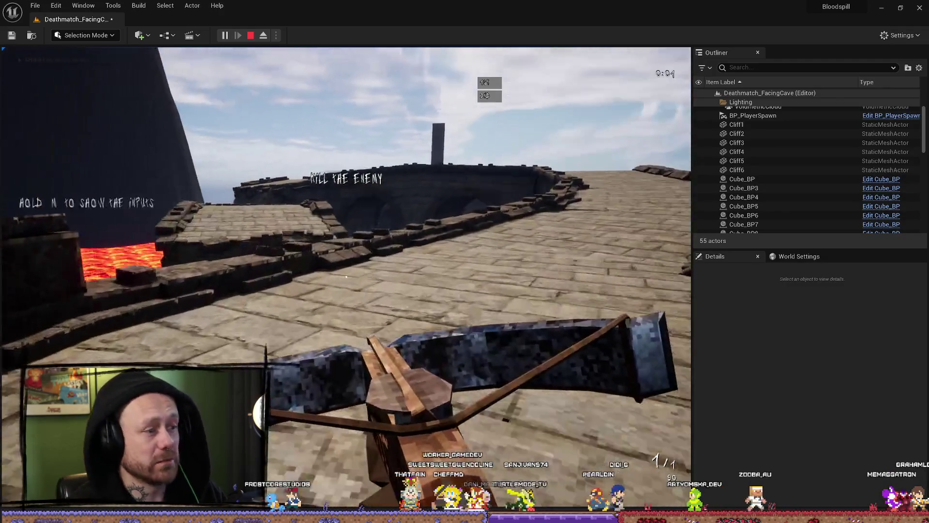
key("w")
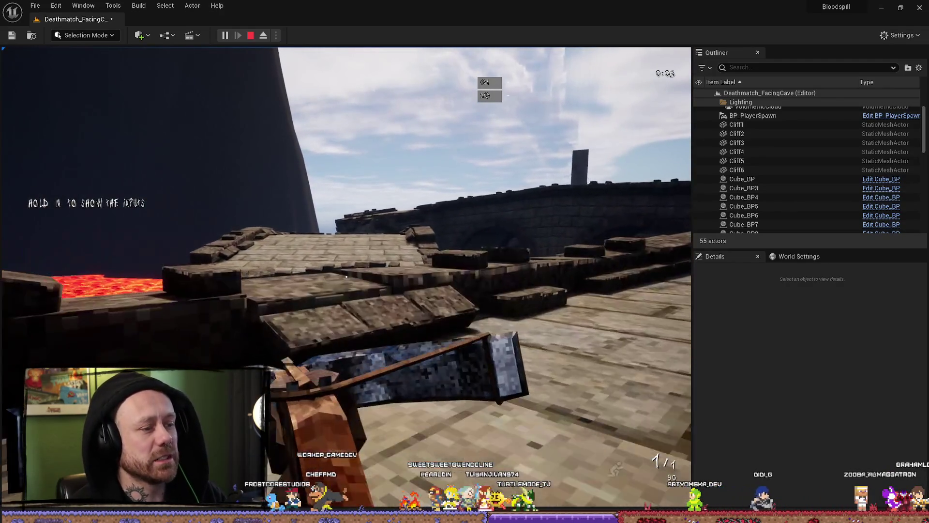
key("w")
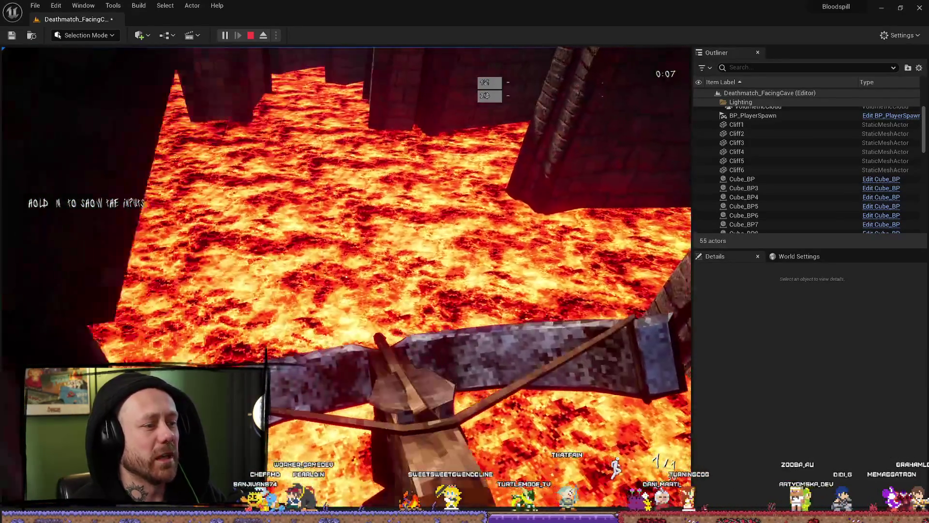
key("Escape")
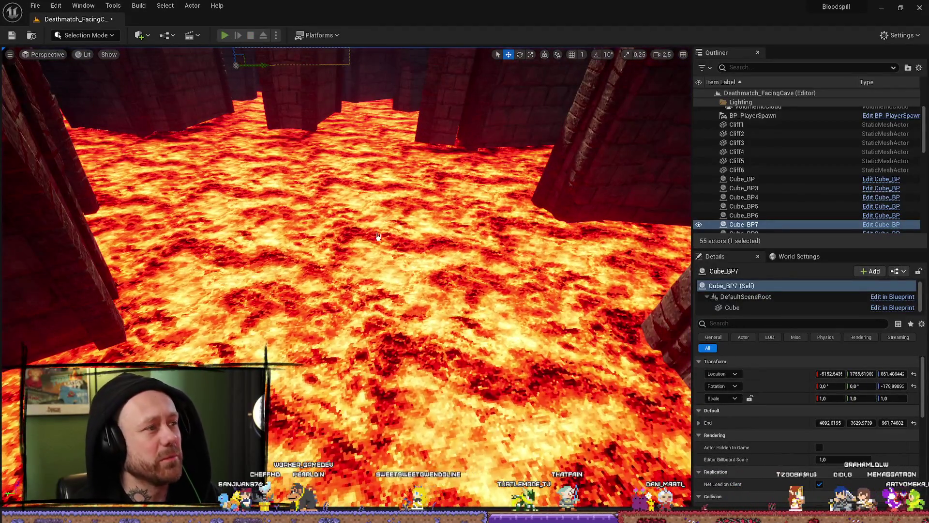
- Restart the test twice, walking the stone path toward the lava and wall ledge
key("alt+p")
left_click(344, 213)
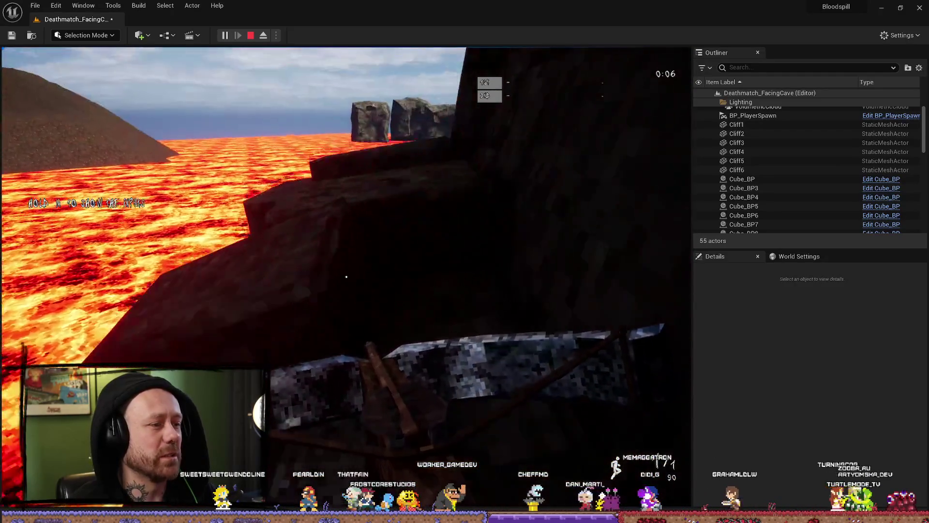
key("Escape")
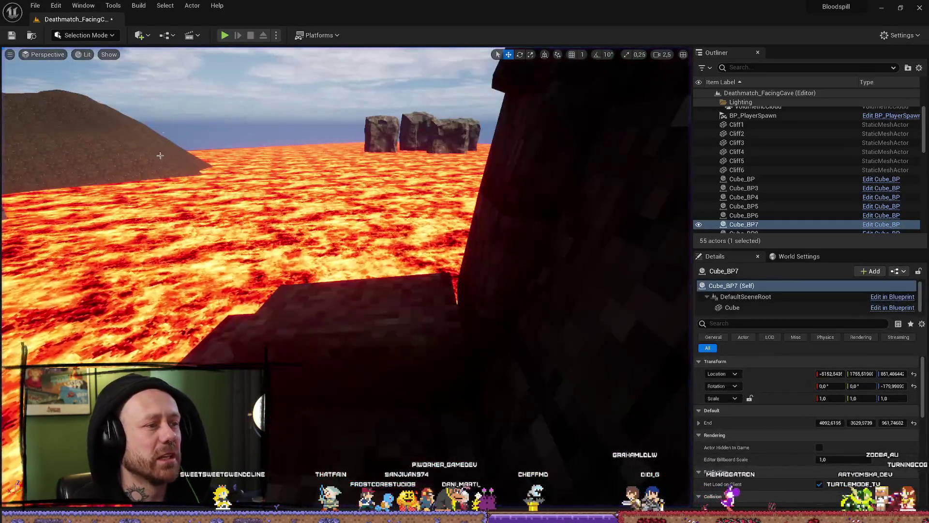
left_click(221, 37)
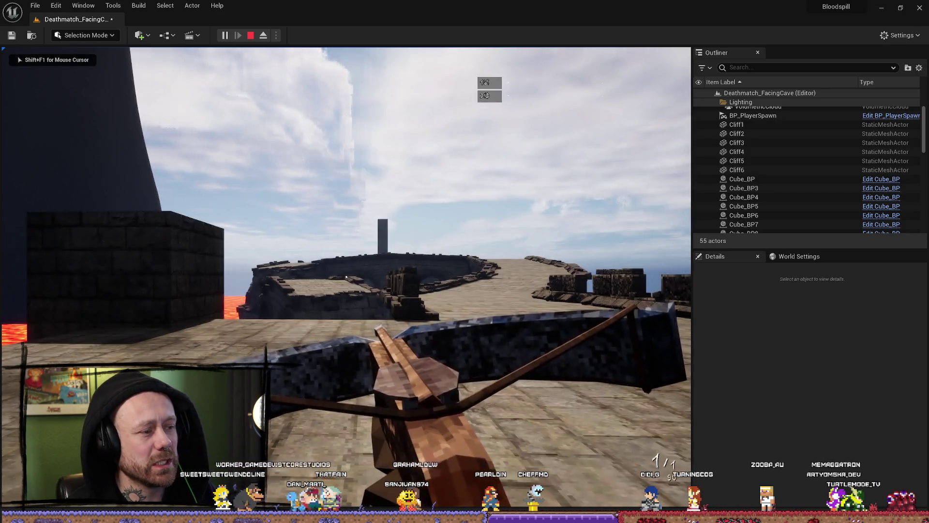
key("w")
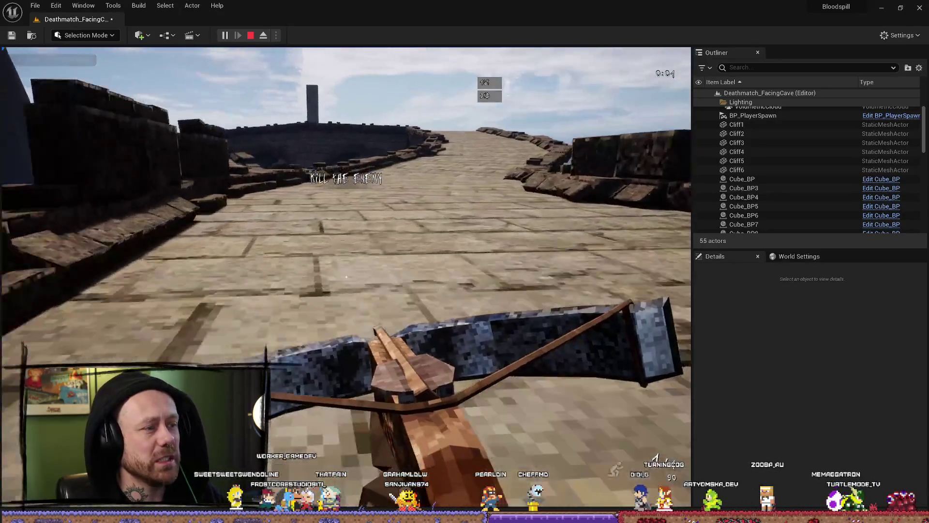
key("a")
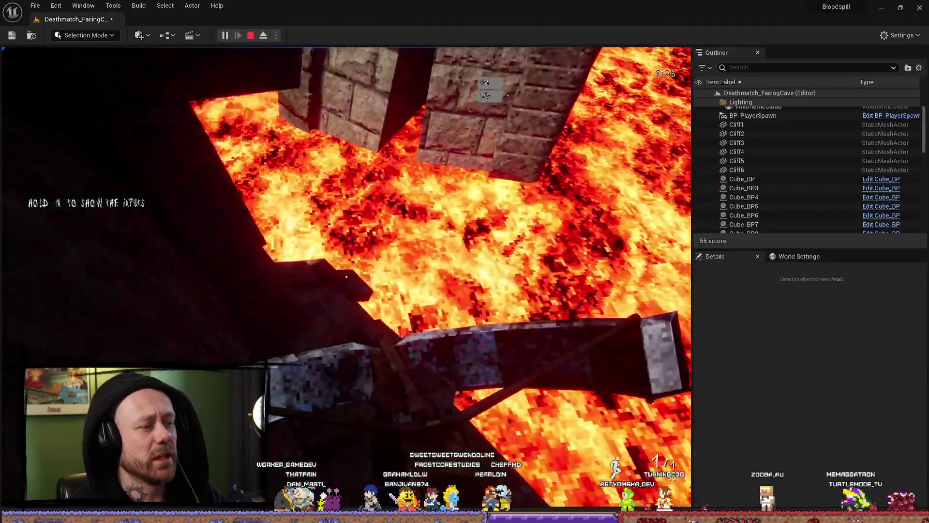
key("Escape")
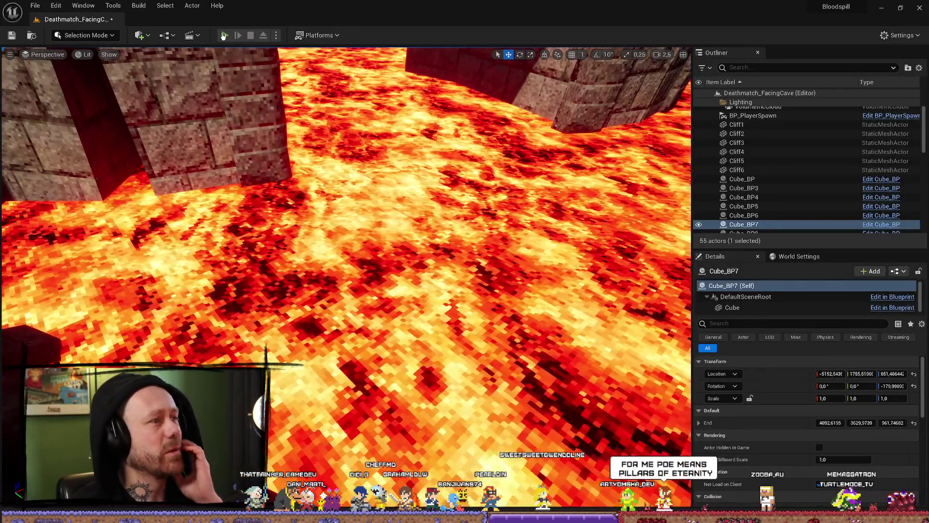
- Restart the test and walk across the stone platform and off its edge toward the lava
key("alt+p")
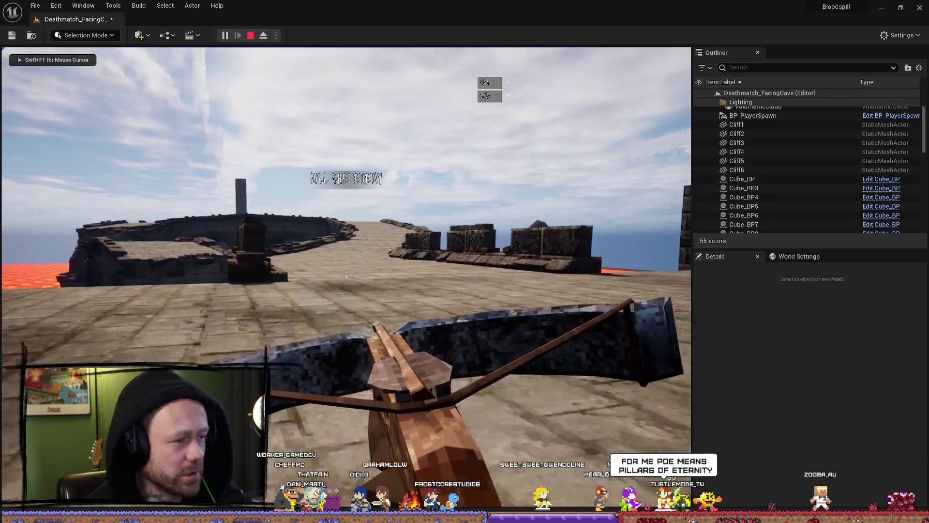
key("w")
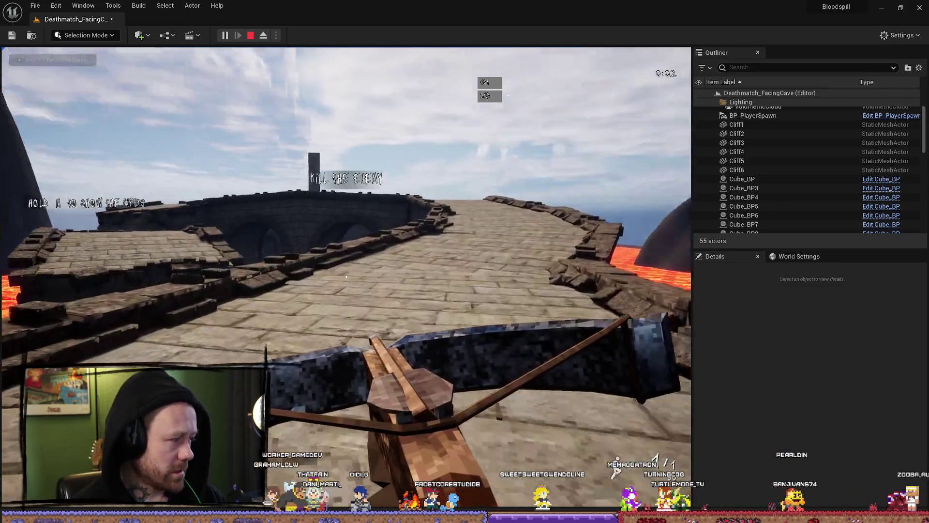
key("w")
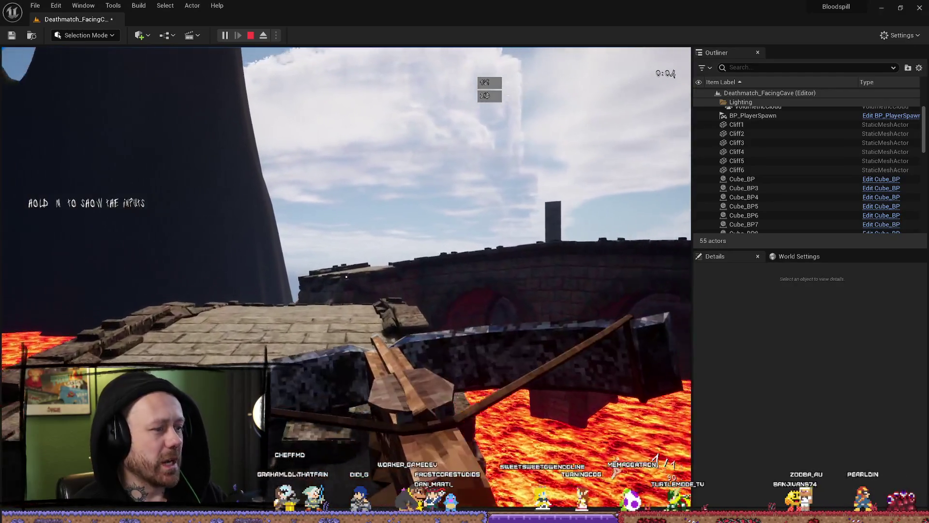
key("w")
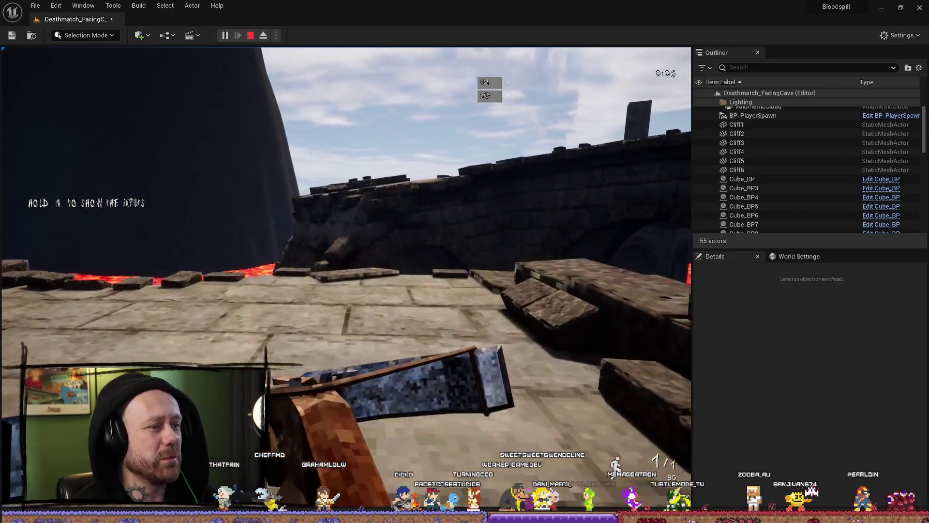
key("w")
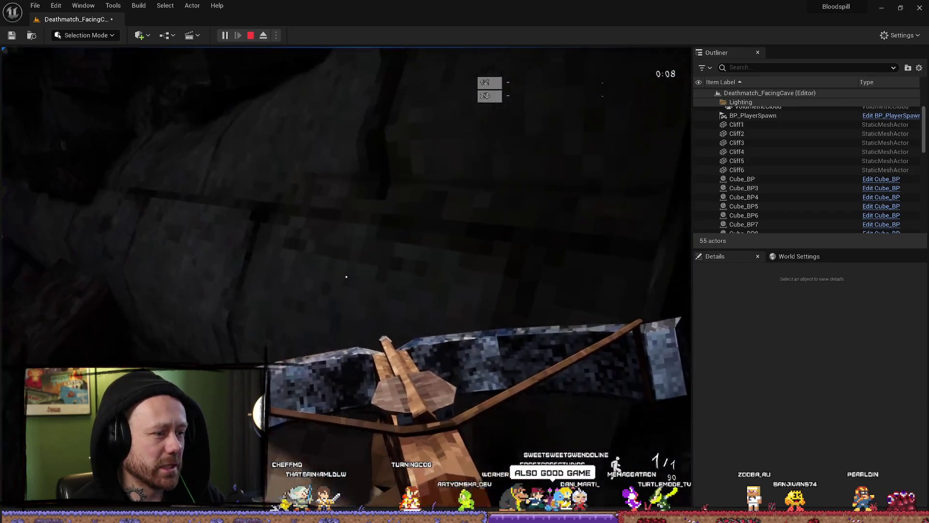
key("w")
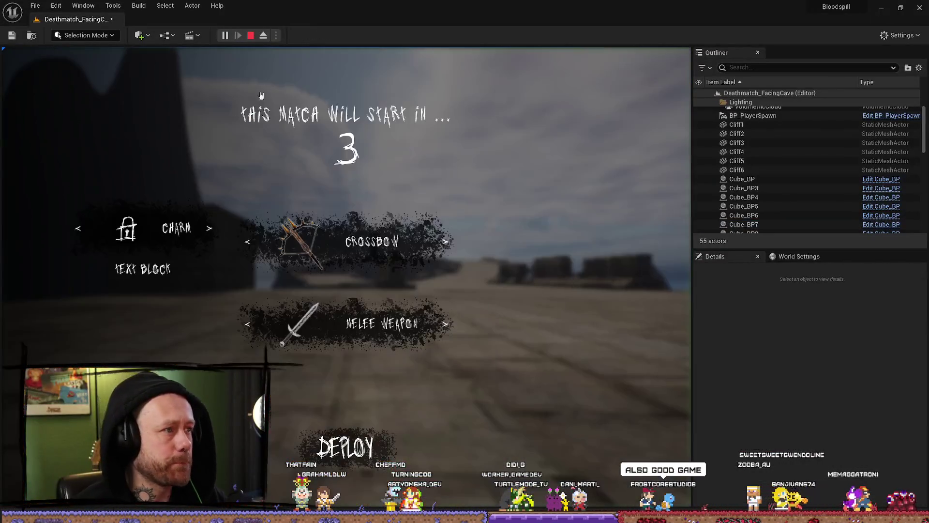
- Deploy into the match, walk back and forth toward the bridge's stone wall, then stop the play test
left_click(346, 448)
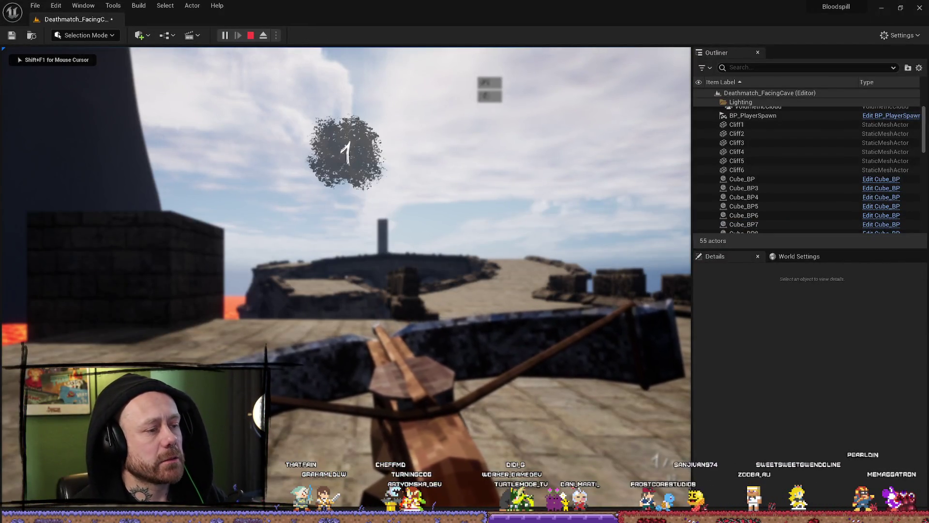
mouse_move(346, 276)
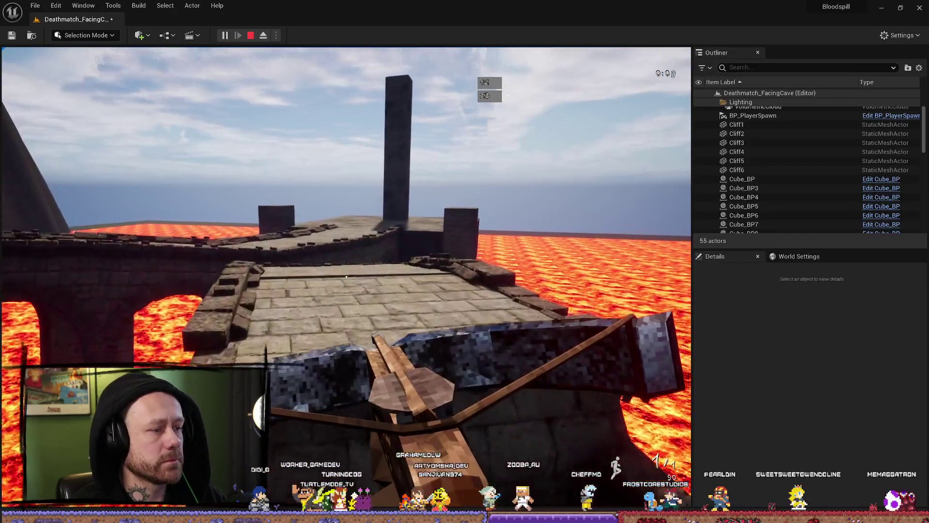
key("s")
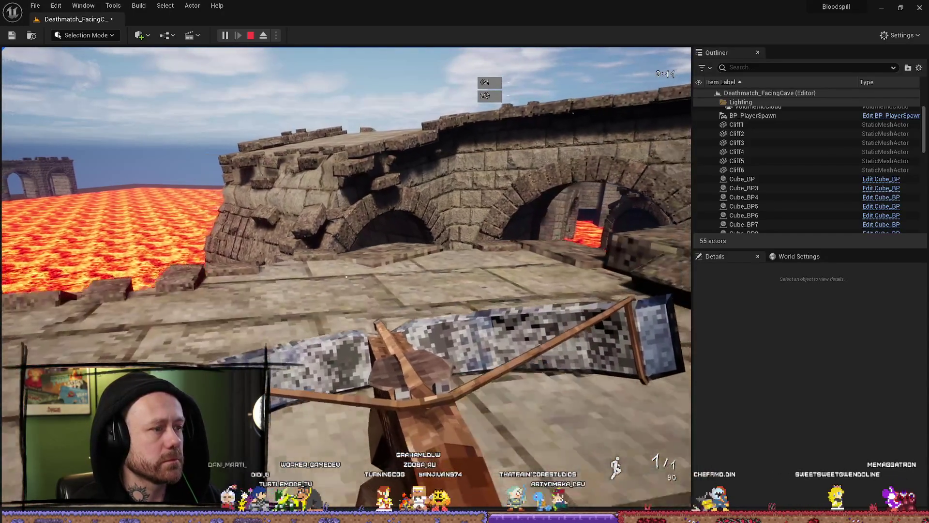
key("w")
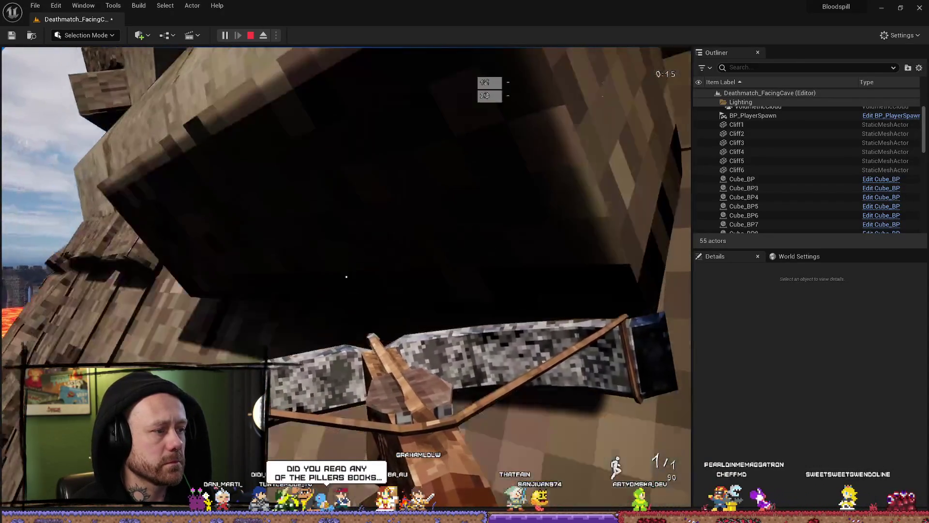
key("Escape")
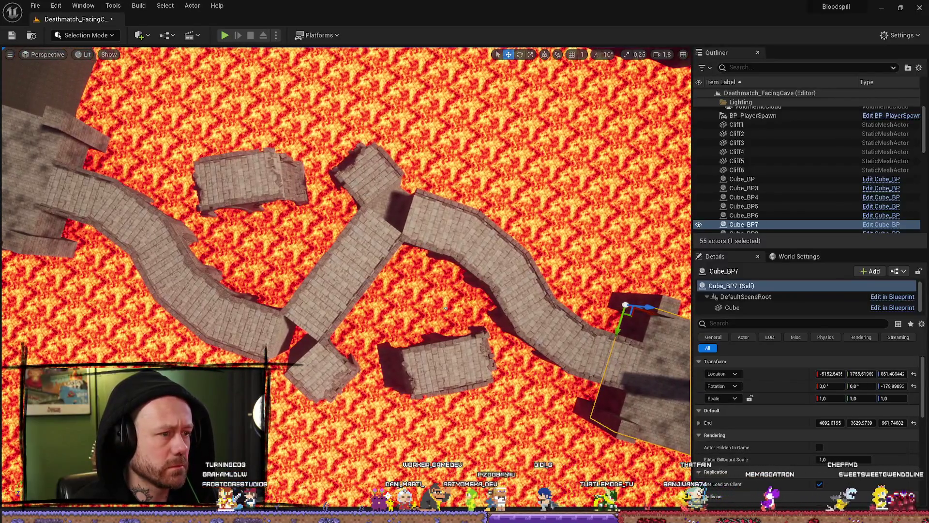
- Rotate SM_Bridge13 on Z from about 34° to 28.3° so it aligns with the deck
left_click(353, 197)
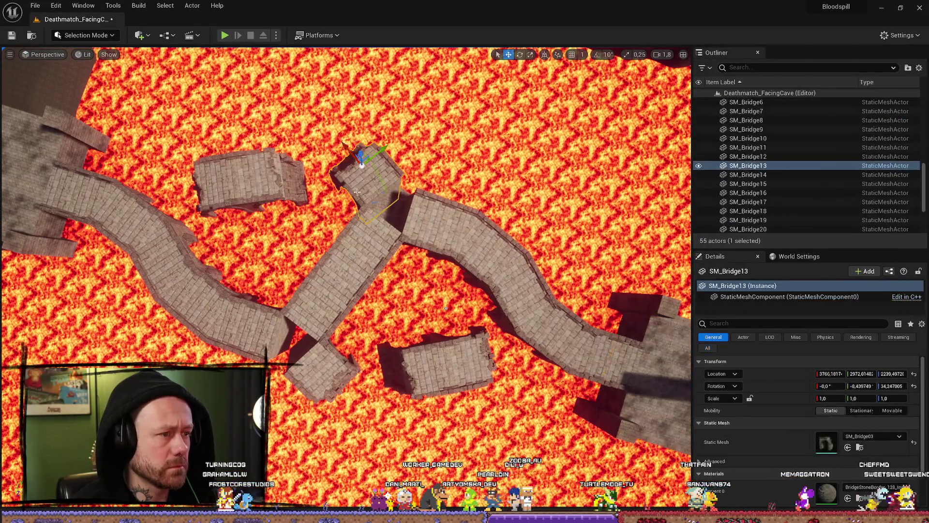
key("e")
left_click_drag(354, 198, 361, 187)
key("w")
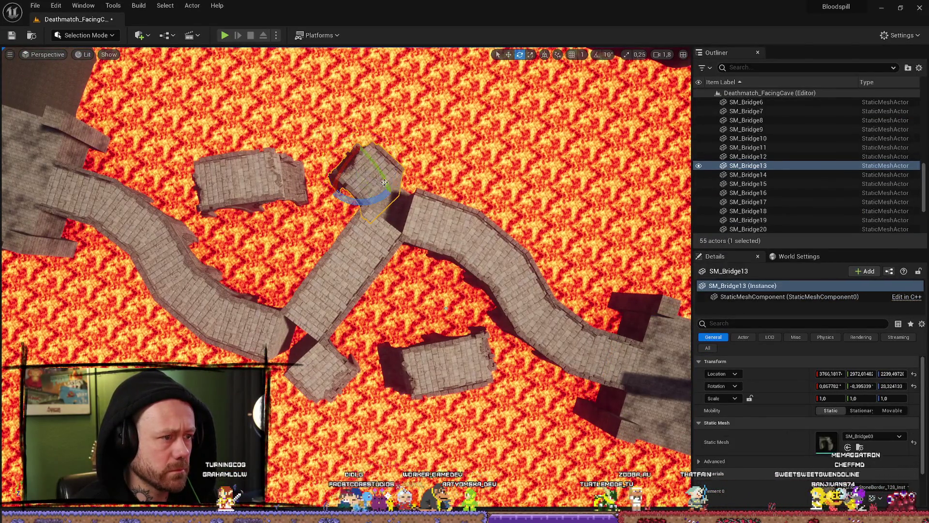
- Orbit and fly around the bridge to check how SM_Bridge13 fits the deck
scroll(368, 180, "up", 10)
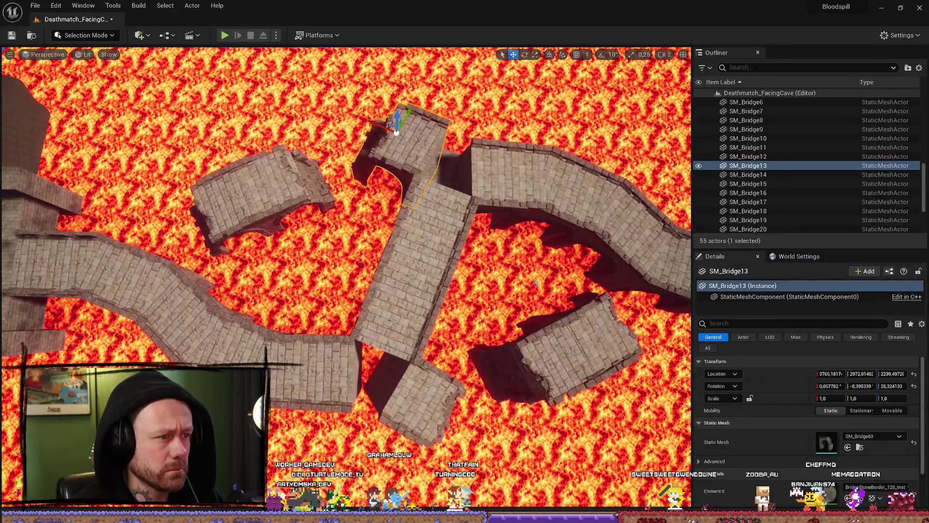
left_click_drag(535, 282, 538, 242)
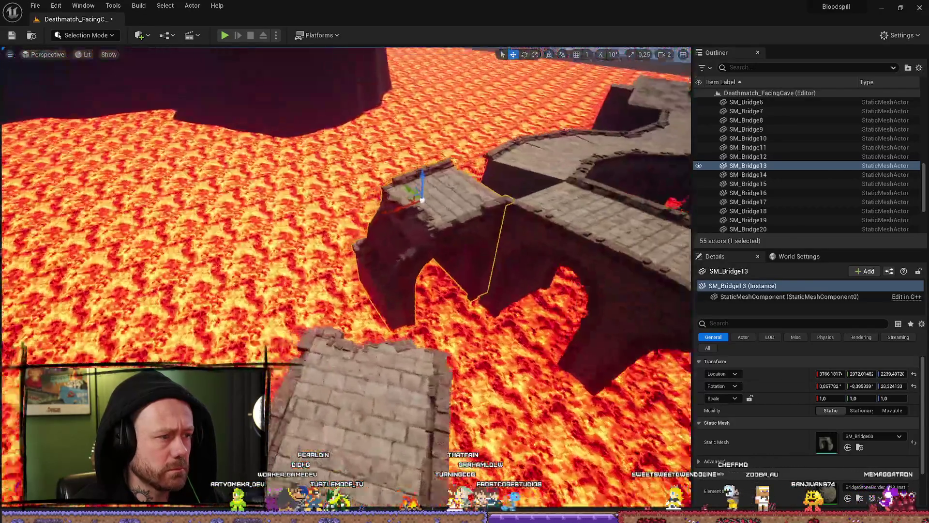
left_click_drag(652, 130, 609, 296)
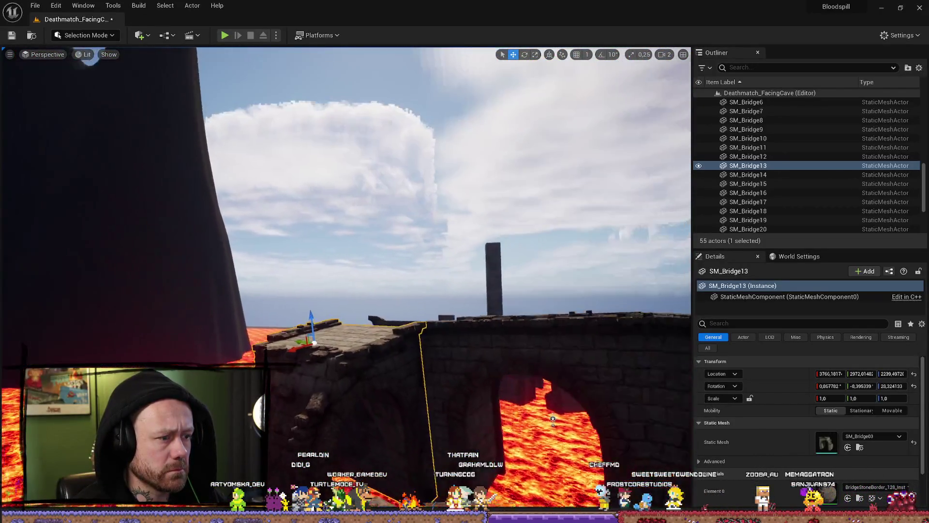
mouse_move(532, 291)
left_mouse_down()
mouse_move(532, 325)
mouse_move(533, 271)
left_mouse_up()
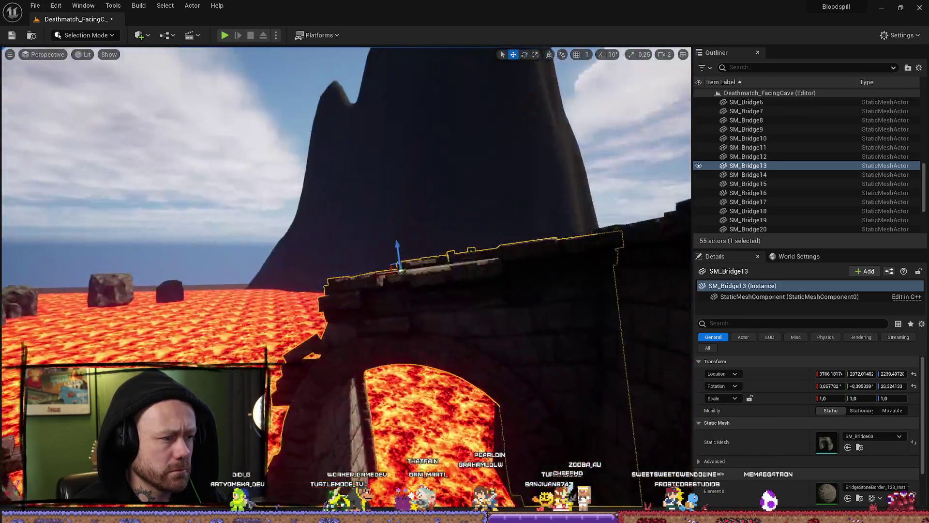
mouse_move(533, 271)
left_mouse_down()
mouse_move(533, 252)
mouse_move(533, 291)
left_mouse_up()
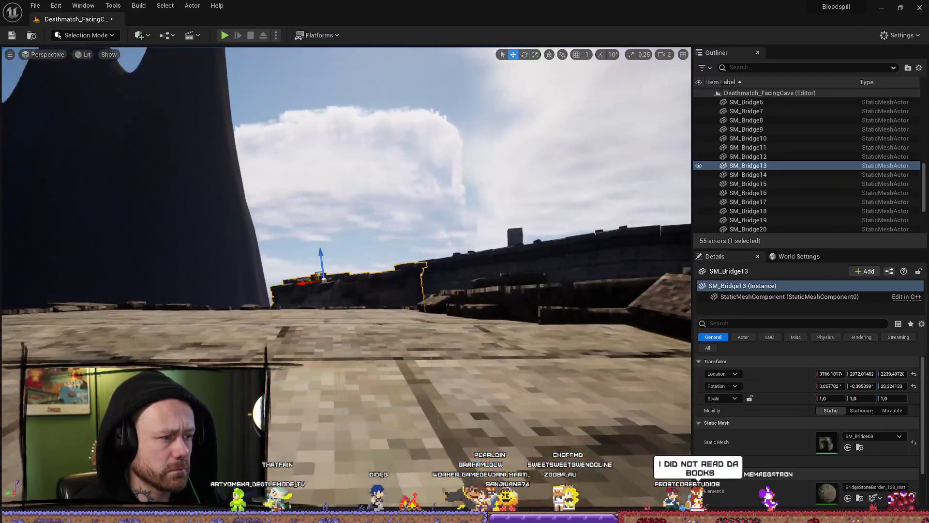
mouse_move(426, 193)
left_mouse_down()
mouse_move(426, 213)
mouse_move(427, 194)
left_mouse_up()
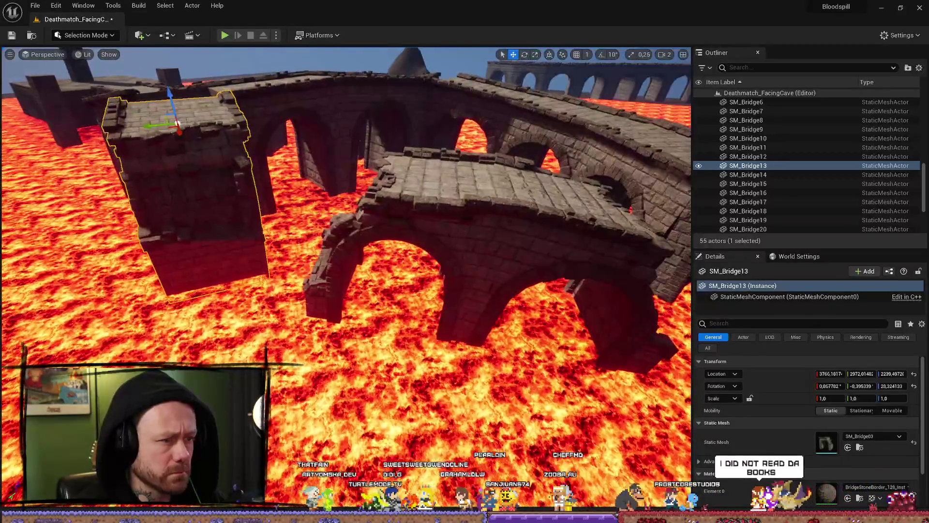
left_click(427, 194)
left_click(553, 238, "ctrl")
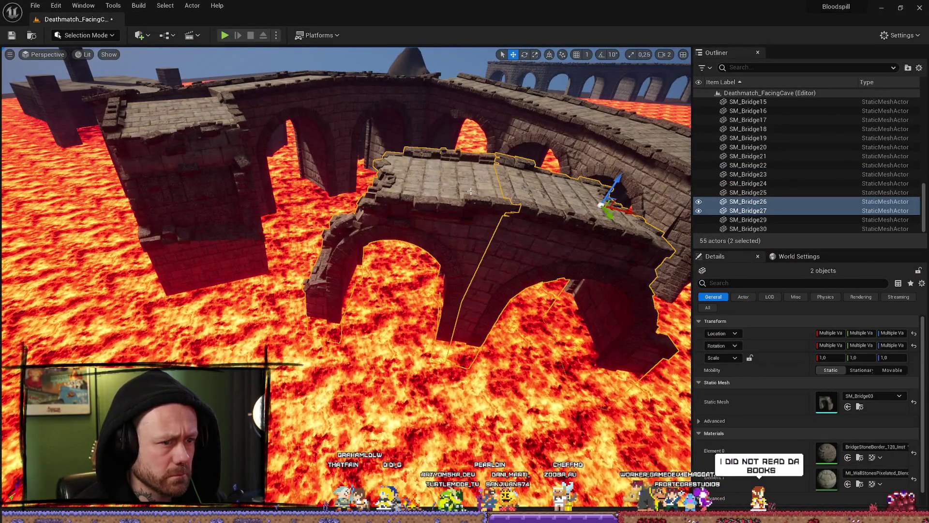
left_click(470, 191)
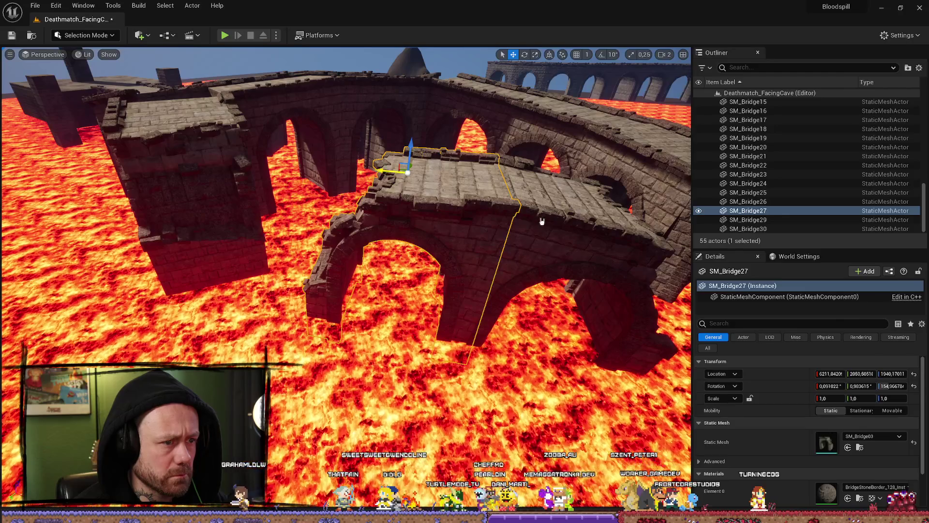
left_click(542, 221, "ctrl")
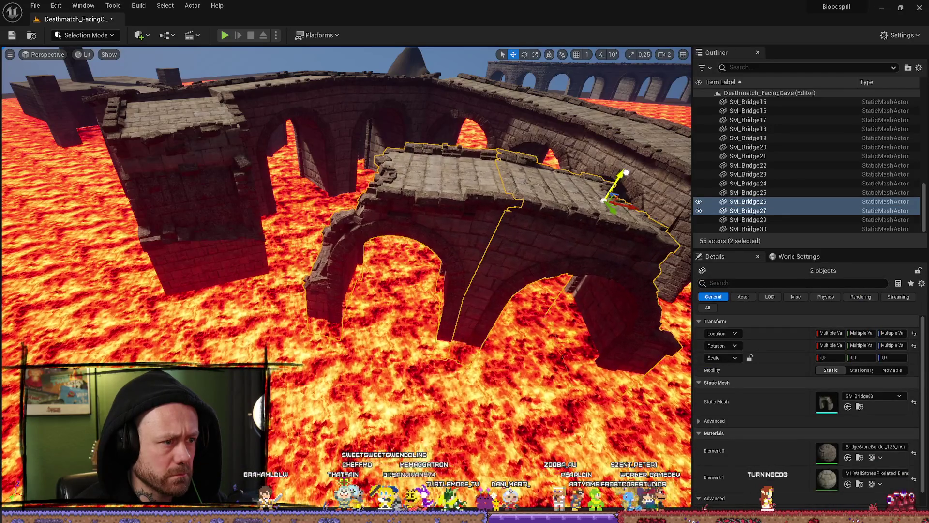
key("w")
scroll(534, 131, "down", 2)
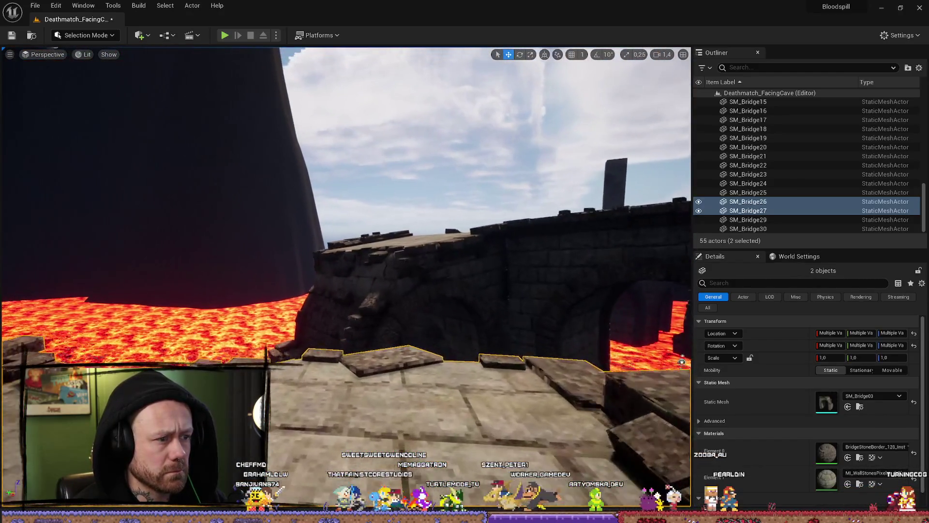
scroll(346, 278, "up", 1)
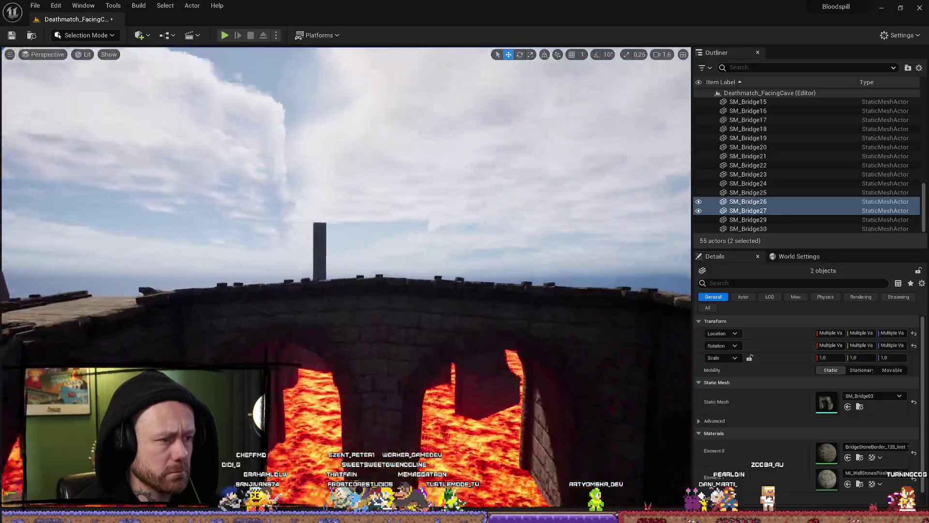
key("s")
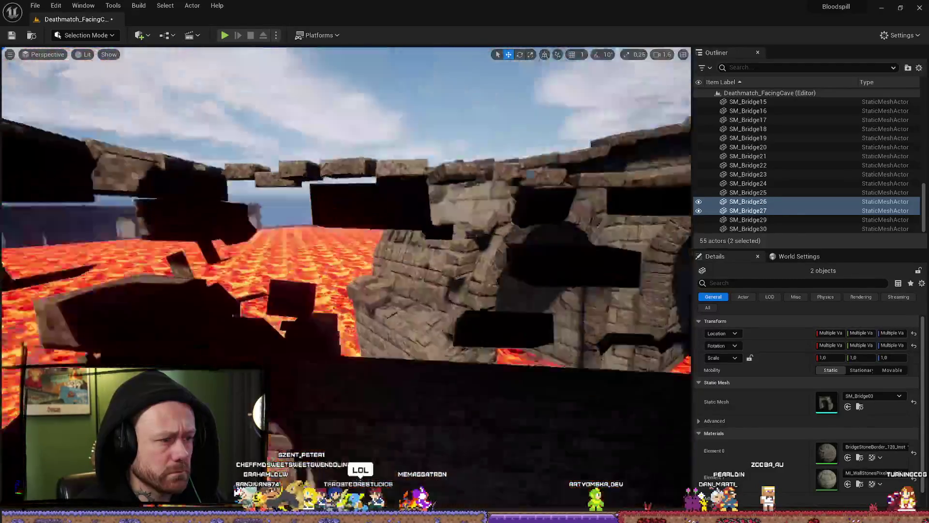
key("w")
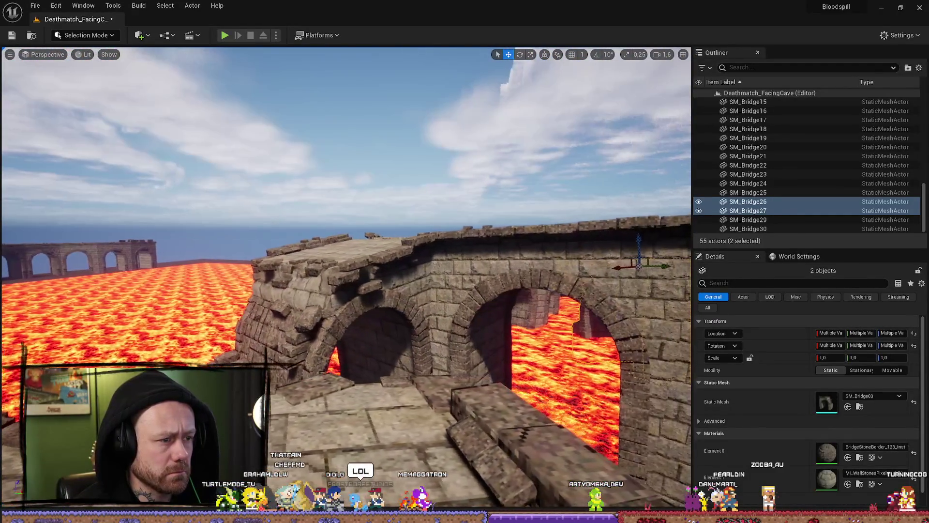
key("s")
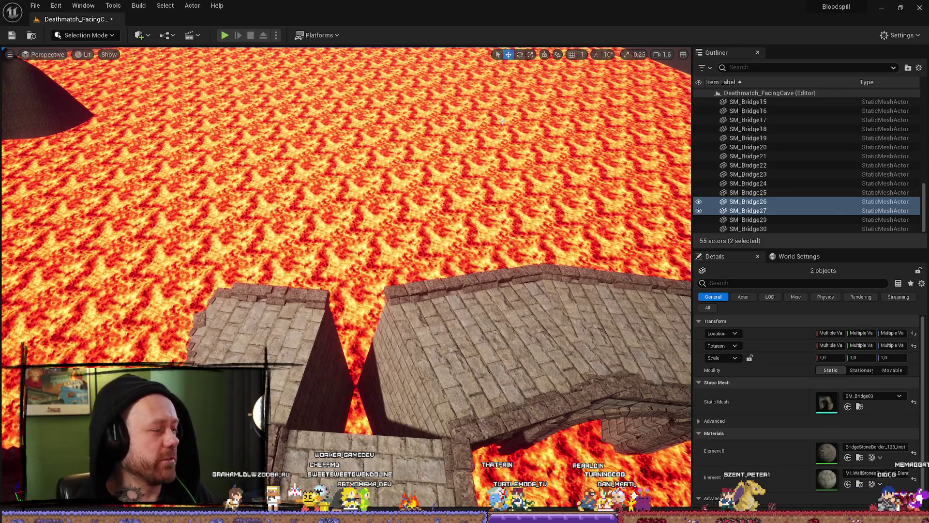
mouse_move(346, 271)
left_mouse_down()
mouse_move(346, 300)
mouse_move(346, 261)
left_mouse_up()
scroll(493, 214, "up", 1)
mouse_move(492, 214)
left_mouse_down()
mouse_move(492, 256)
mouse_move(493, 215)
mouse_move(436, 237)
left_mouse_up()
left_click(387, 257)
mouse_move(387, 256)
left_mouse_down()
mouse_move(327, 281)
mouse_move(312, 215)
left_mouse_up()
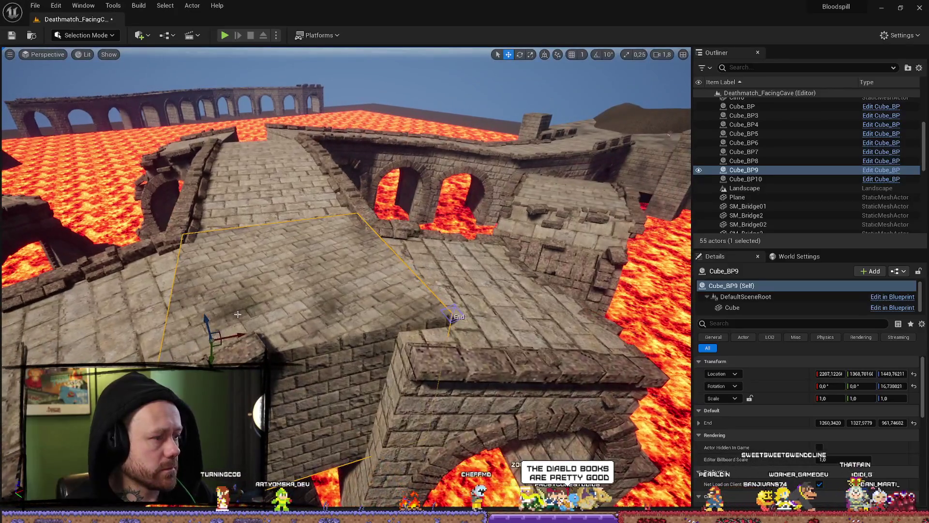
- Rotate Cube_BP9 to Y -1.076, then drop it to Z 1429.78 flush on the sloped deck
key("e")
mouse_move(253, 322)
left_mouse_down()
mouse_move(257, 334)
mouse_move(248, 323)
left_mouse_up()
key("w")
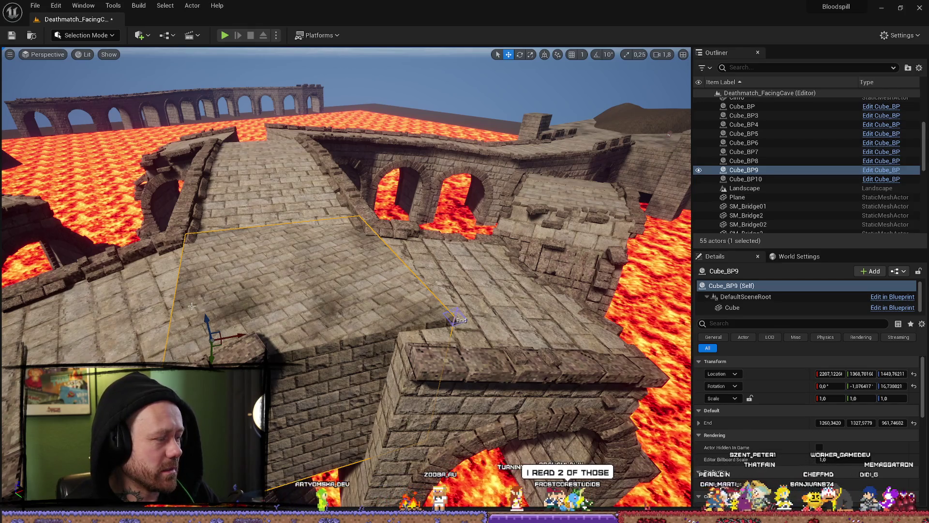
left_click_drag(207, 310, 220, 317)
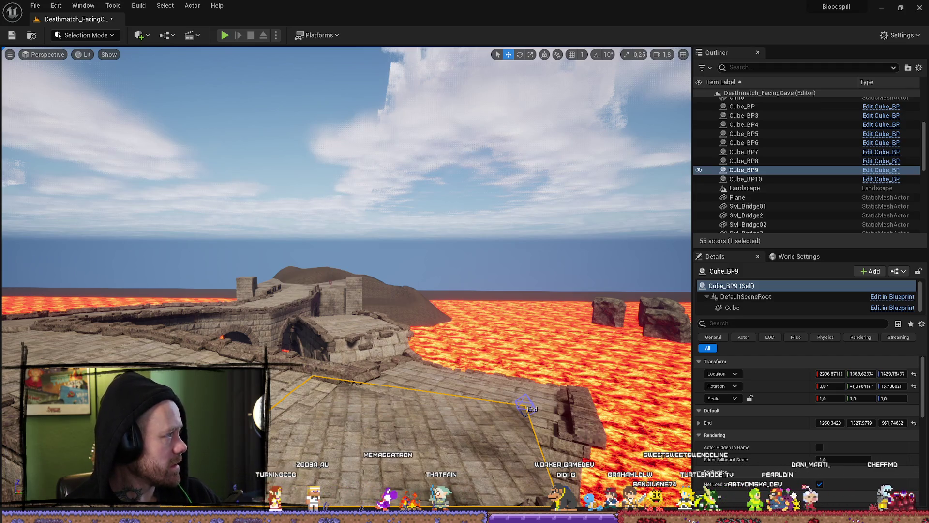
- Undo the last move of Cube_BP9 and raise it to Location Z about 1421.68
mouse_move(346, 232)
left_mouse_down()
mouse_move(319, 221)
mouse_move(339, 231)
mouse_move(316, 228)
mouse_move(313, 244)
mouse_move(312, 213)
mouse_move(310, 252)
mouse_move(376, 279)
left_mouse_up()
scroll(346, 232, "up", 1)
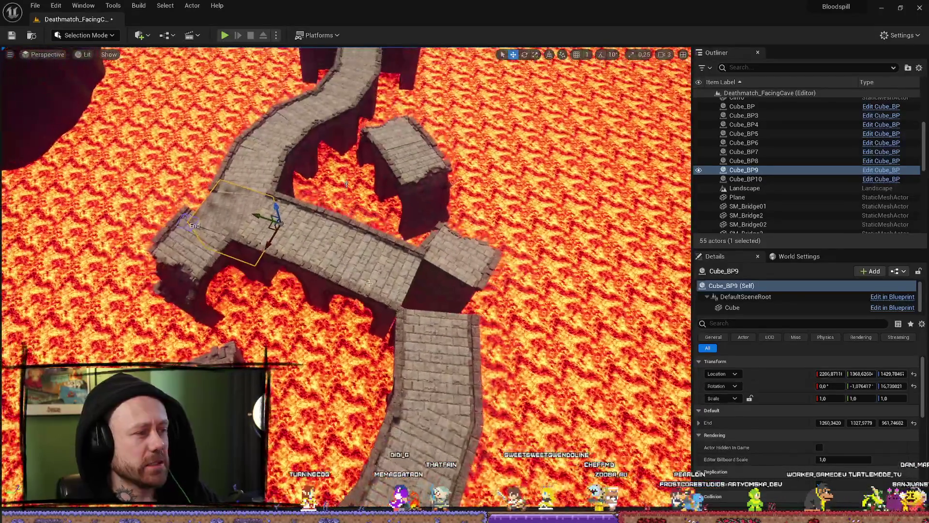
key("ctrl+z")
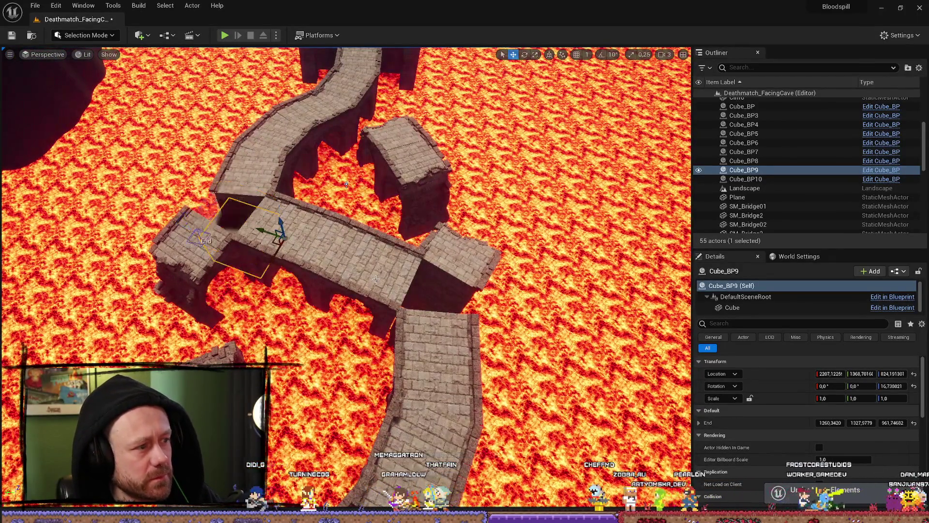
left_click_drag(280, 221, 276, 202)
- Fly the camera over the lava field and bridge to check Cube_BP9's placement
mouse_move(346, 184)
left_mouse_down()
mouse_move(346, 194)
mouse_move(346, 150)
mouse_move(346, 189)
left_mouse_up()
mouse_move(253, 290)
left_mouse_down()
mouse_move(253, 308)
mouse_move(277, 308)
mouse_move(275, 201)
left_mouse_up()
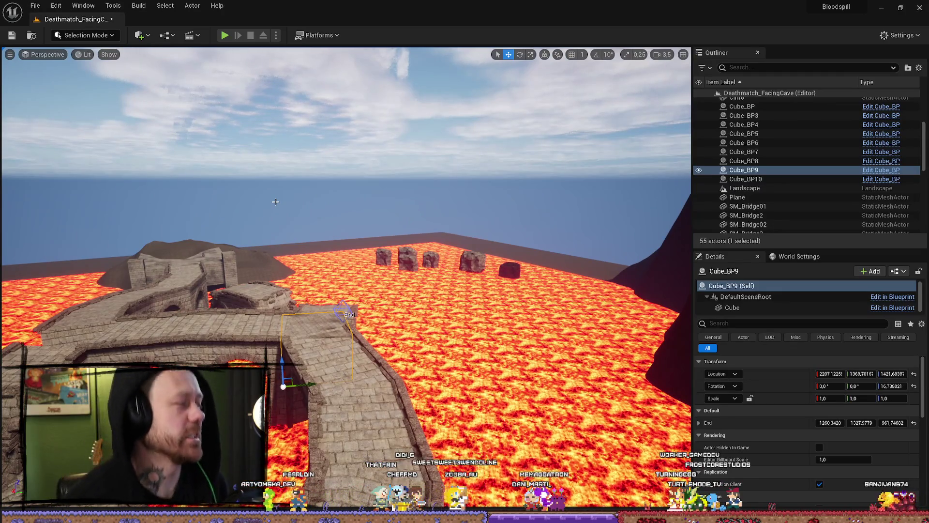
mouse_move(383, 335)
left_mouse_down()
mouse_move(370, 425)
mouse_move(436, 225)
left_mouse_up()
scroll(395, 347, "down", 2)
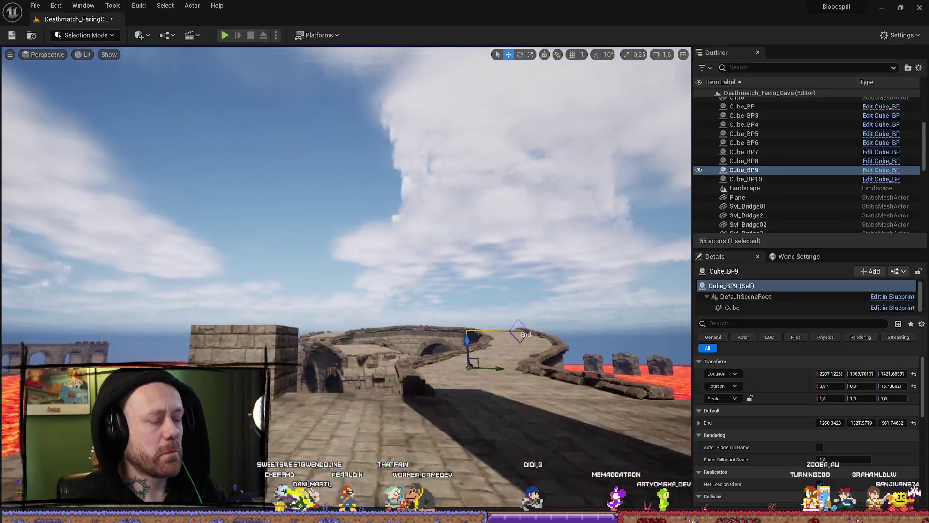
mouse_move(437, 225)
left_mouse_down()
mouse_move(439, 215)
mouse_move(406, 309)
mouse_move(411, 150)
left_mouse_up()
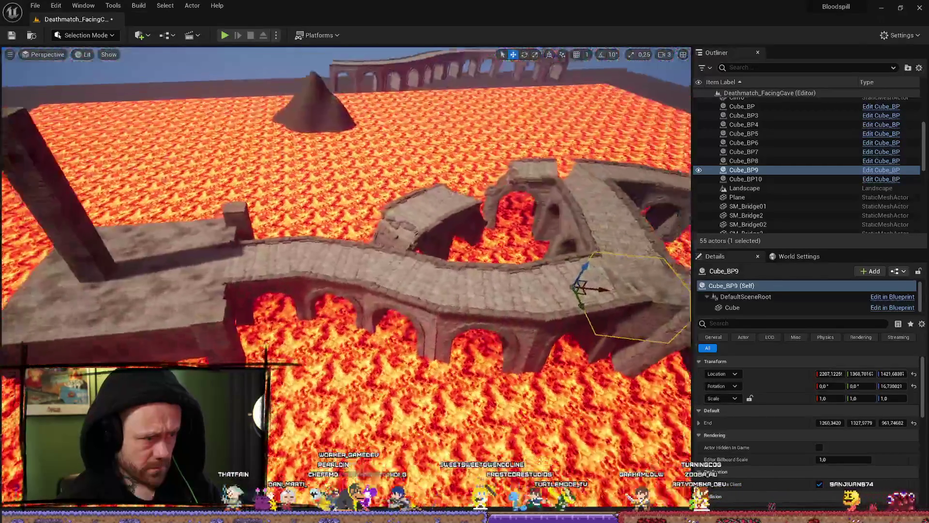
scroll(346, 280, "up", 2)
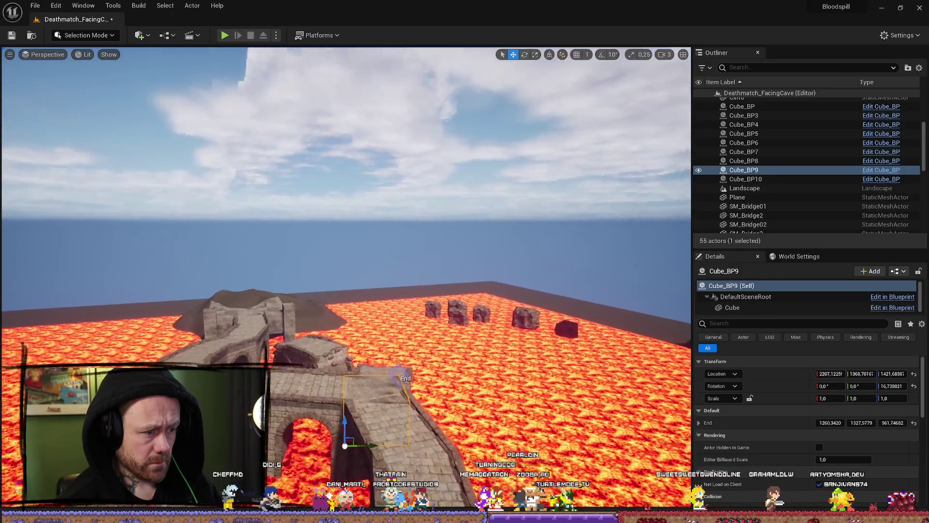
mouse_move(345, 279)
left_mouse_down()
mouse_move(346, 387)
mouse_move(377, 388)
left_mouse_up()
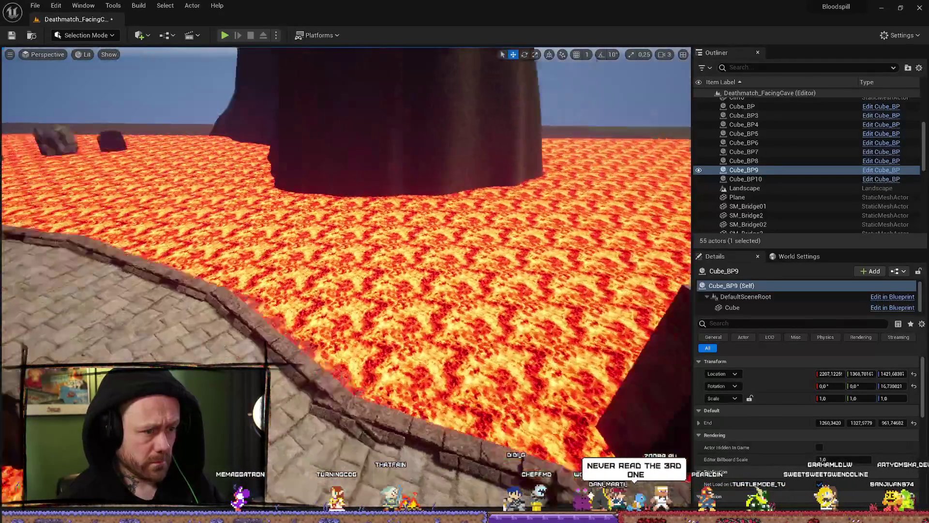
left_click_drag(378, 387, 377, 426)
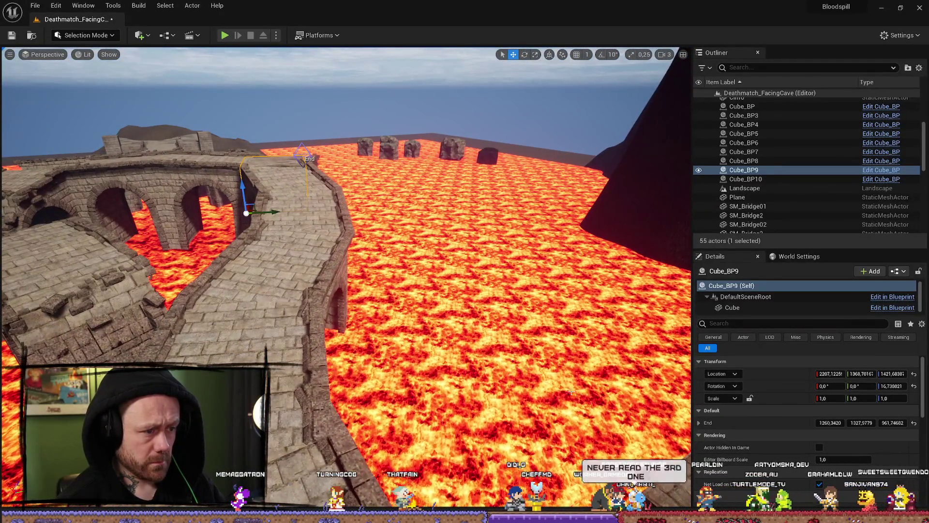
mouse_move(434, 292)
left_mouse_down()
mouse_move(421, 271)
mouse_move(397, 377)
mouse_move(343, 429)
mouse_move(378, 378)
mouse_move(372, 358)
mouse_move(372, 383)
mouse_move(221, 148)
left_mouse_up()
key("ctrl+space")
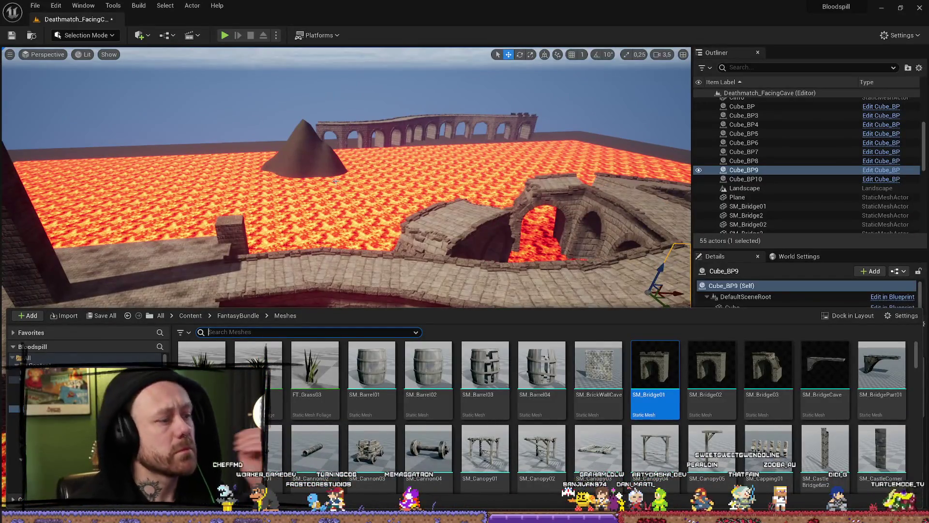
left_click_drag(369, 181, 286, 42)
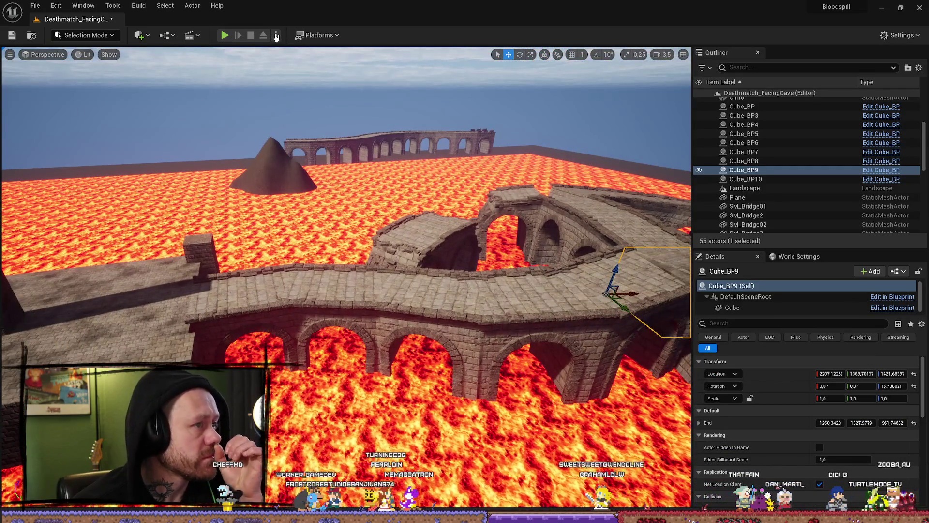
left_click(276, 35)
left_click(139, 5)
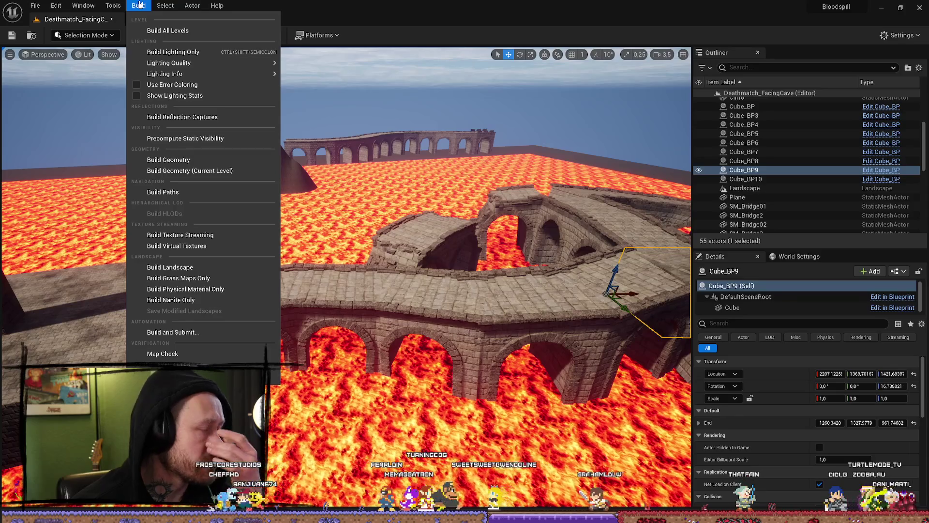
left_click(165, 6)
left_click(148, 36)
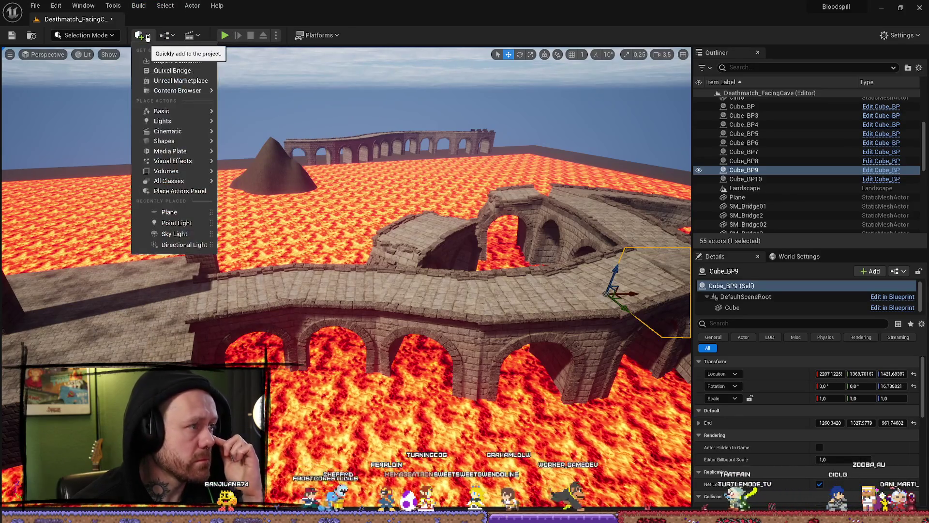
mouse_move(196, 124)
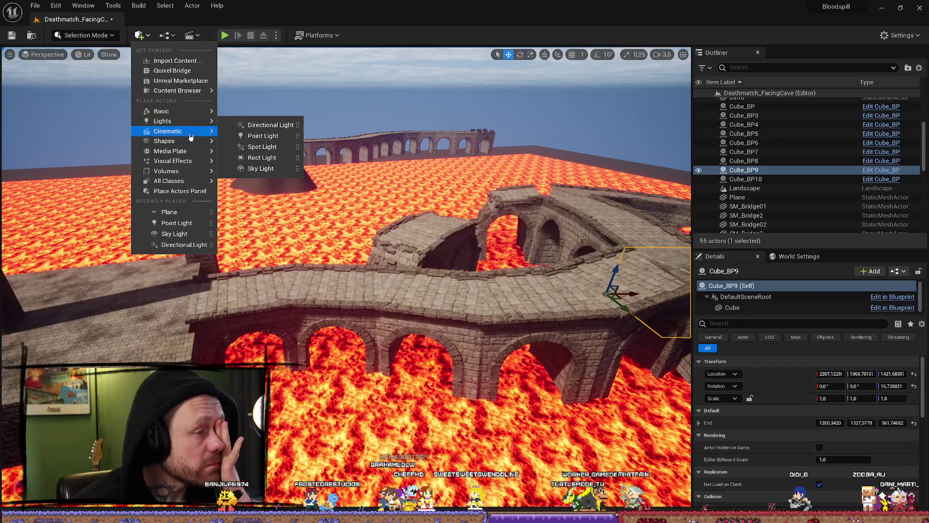
mouse_move(191, 143)
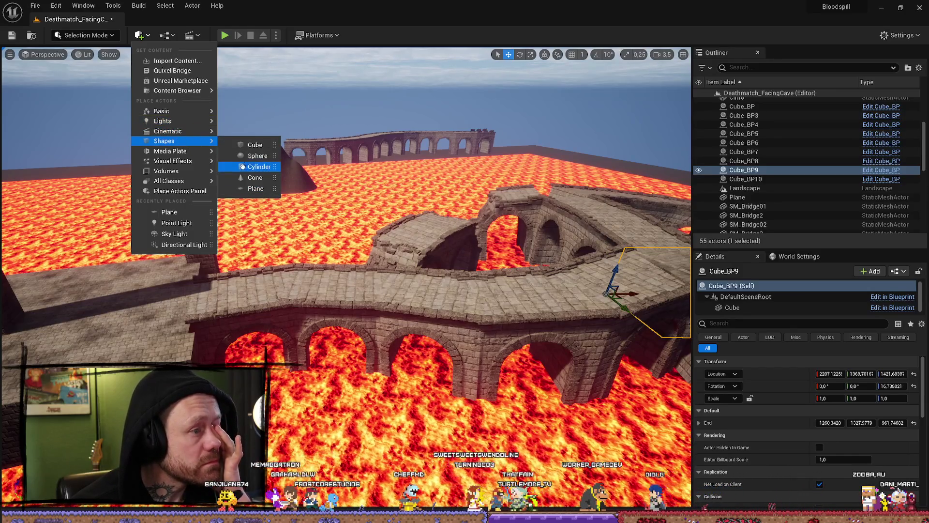
left_click(243, 167)
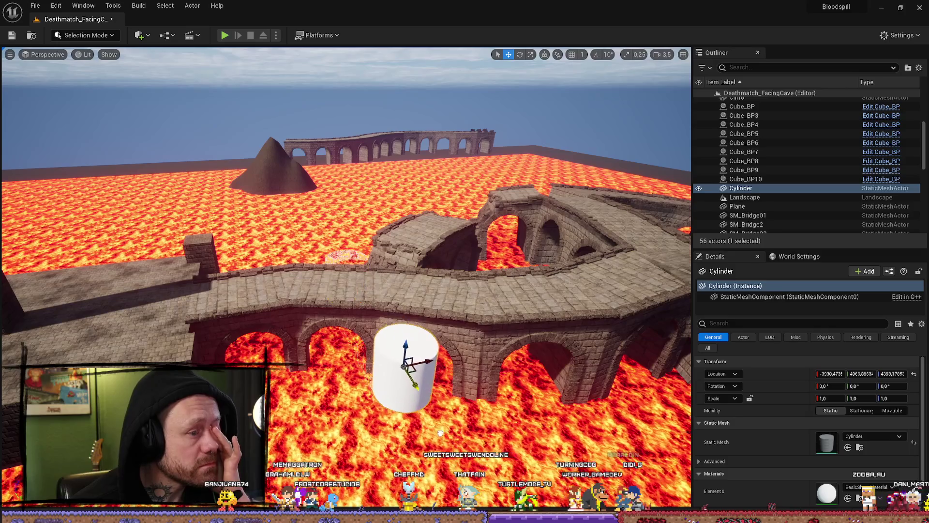
left_click_drag(440, 432, 416, 494)
mouse_move(434, 367)
left_mouse_down()
mouse_move(434, 342)
mouse_move(416, 375)
left_mouse_up()
key("Delete")
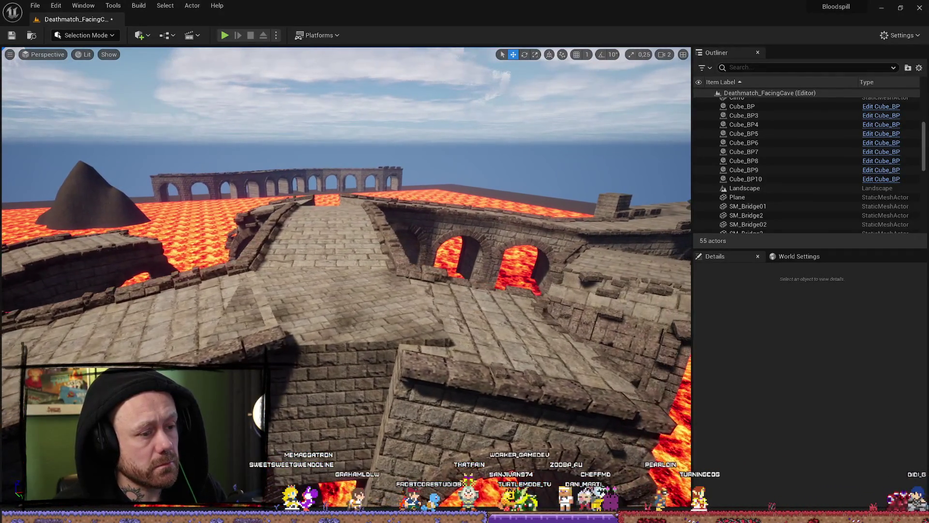
- Select the SM_Bridge5 walkway and browse its material in FantasyBundle/Materials
mouse_move(416, 375)
left_mouse_down()
mouse_move(406, 356)
mouse_move(407, 419)
mouse_move(412, 339)
mouse_move(412, 358)
mouse_move(411, 348)
left_mouse_up()
left_click(86, 331)
left_click_drag(86, 331, 87, 330)
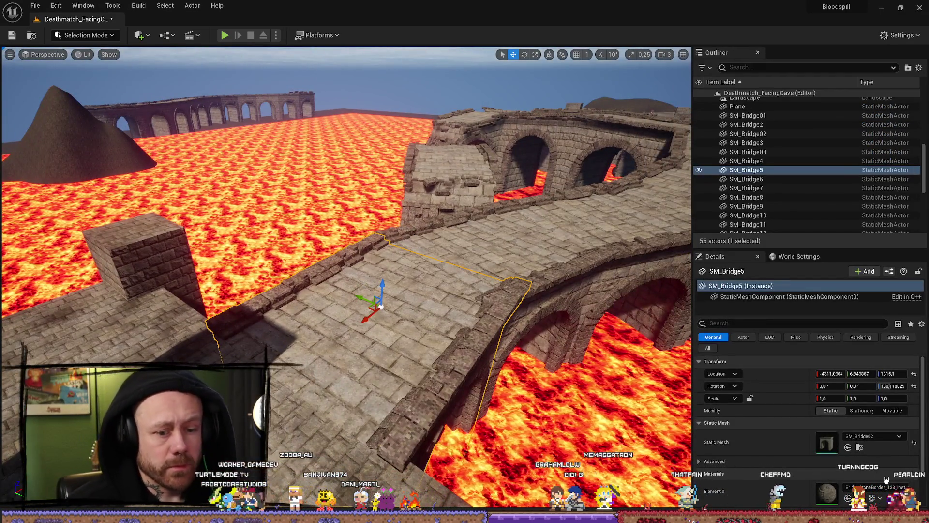
scroll(886, 479, "down", 2)
left_click(860, 479)
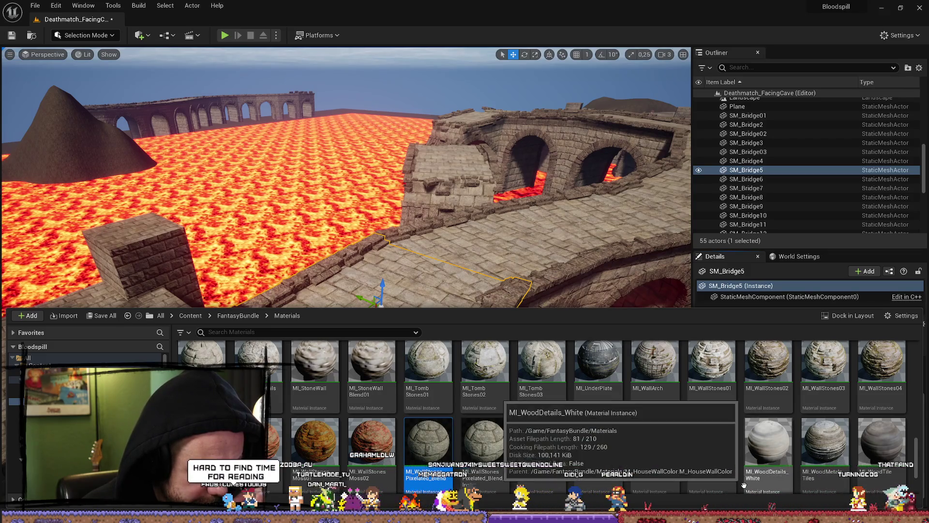
- Scroll through the FantasyBundle/Materials grid, then close the Content Drawer
scroll(707, 432, "up", 2)
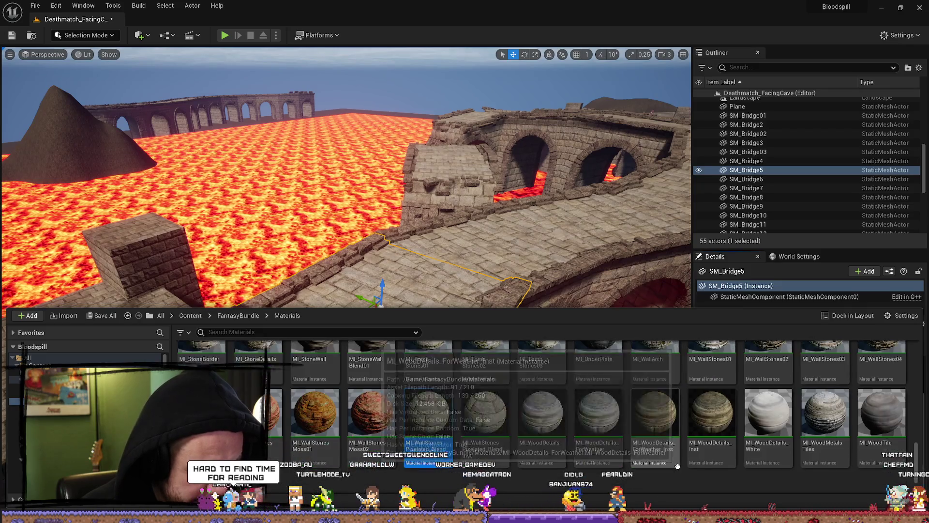
scroll(724, 415, "up", 5)
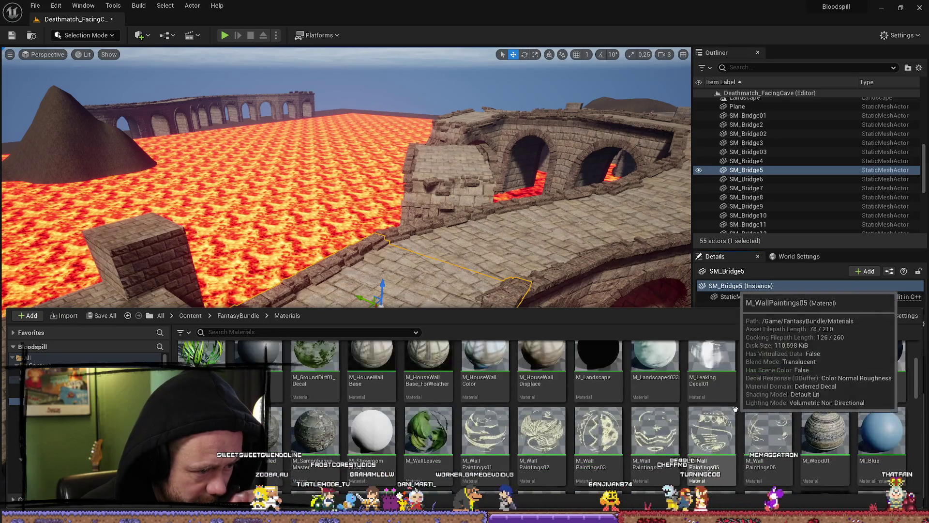
scroll(736, 409, "up", 2)
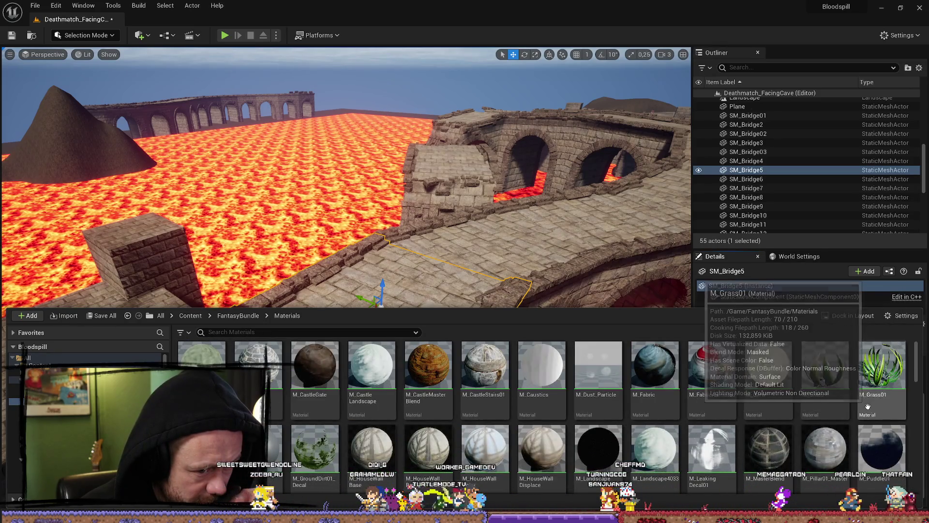
scroll(867, 406, "down", 1)
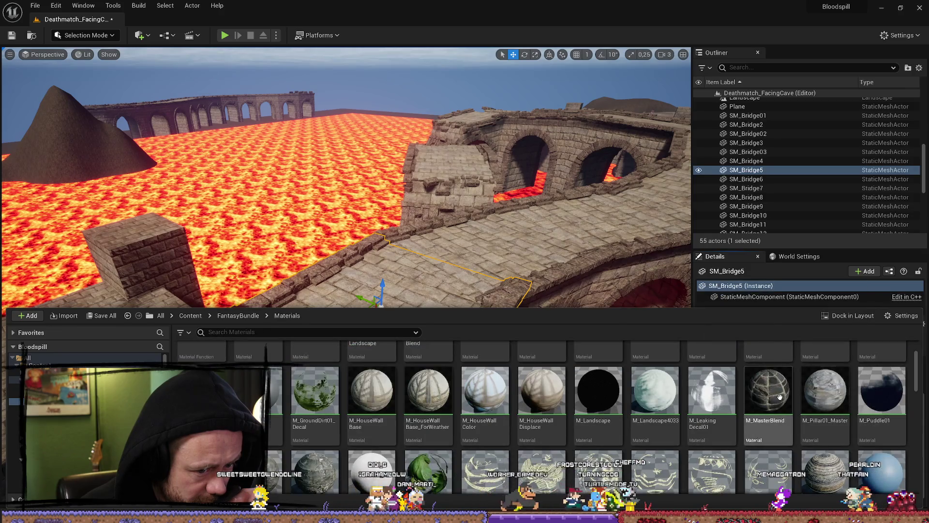
scroll(780, 396, "down", 4)
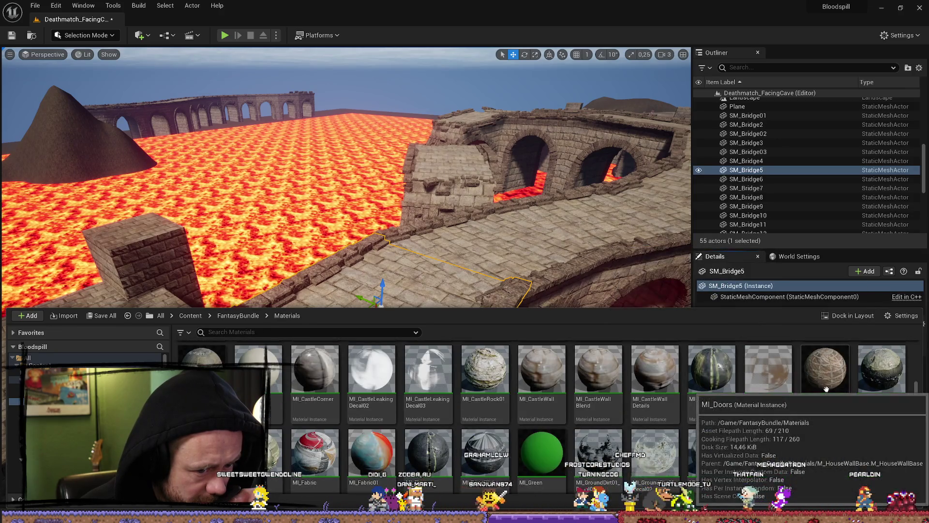
scroll(826, 389, "down", 5)
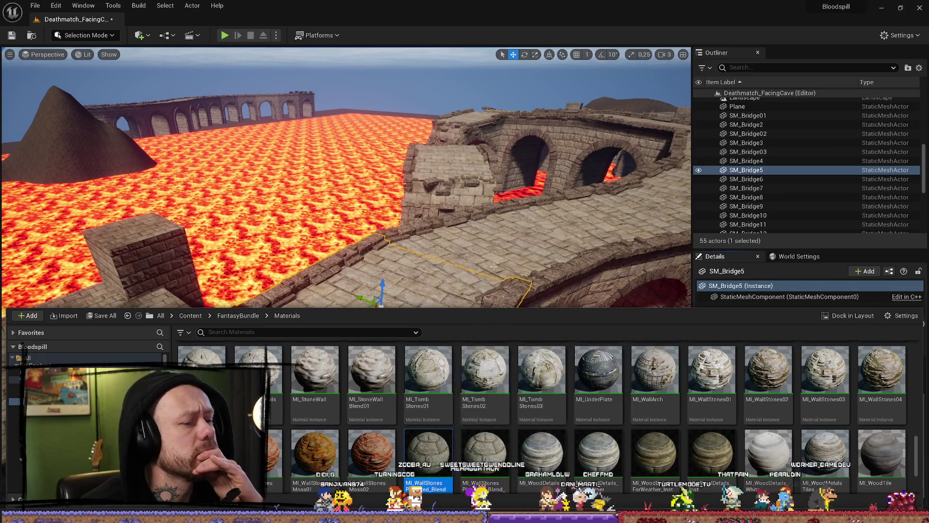
left_click(568, 298)
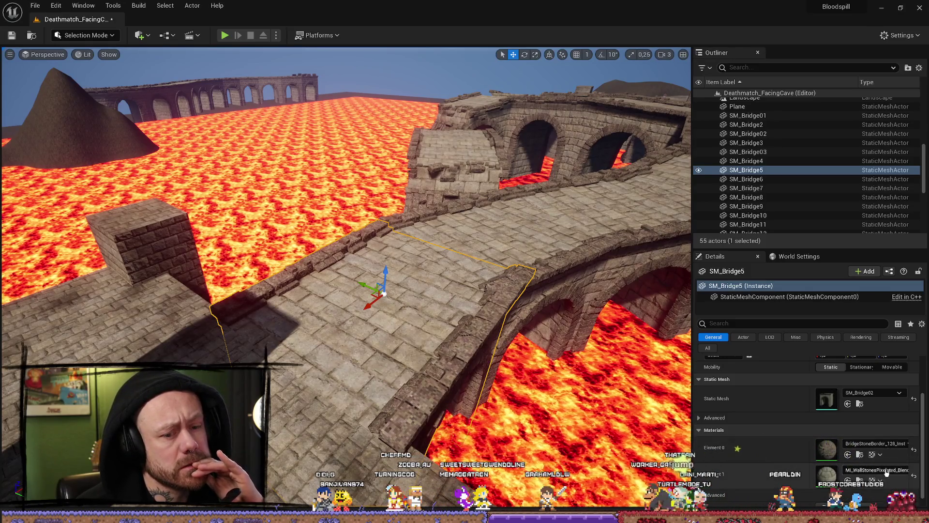
- Reveal SM_Bridge5's Element 1 material in the FromFantasyBundle folder without changing the slot
left_click(886, 472)
scroll(858, 415, "down", 5)
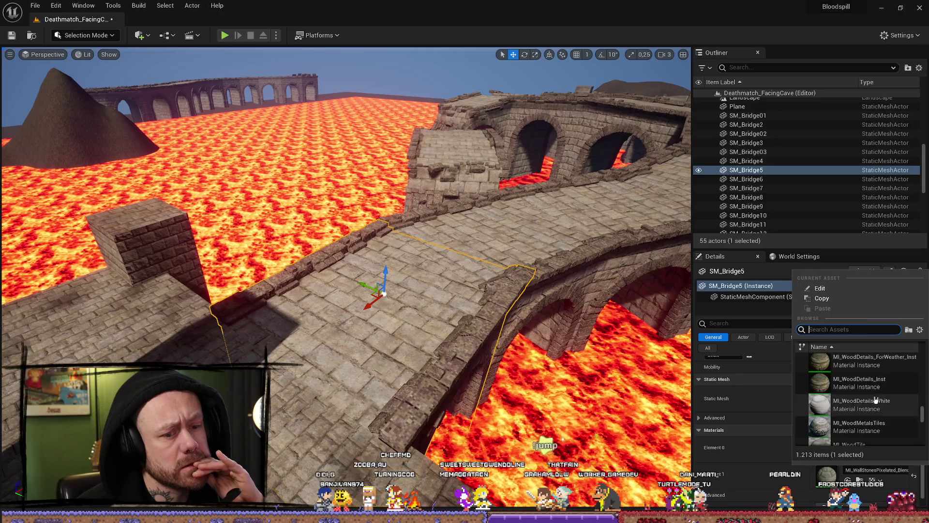
key("Escape")
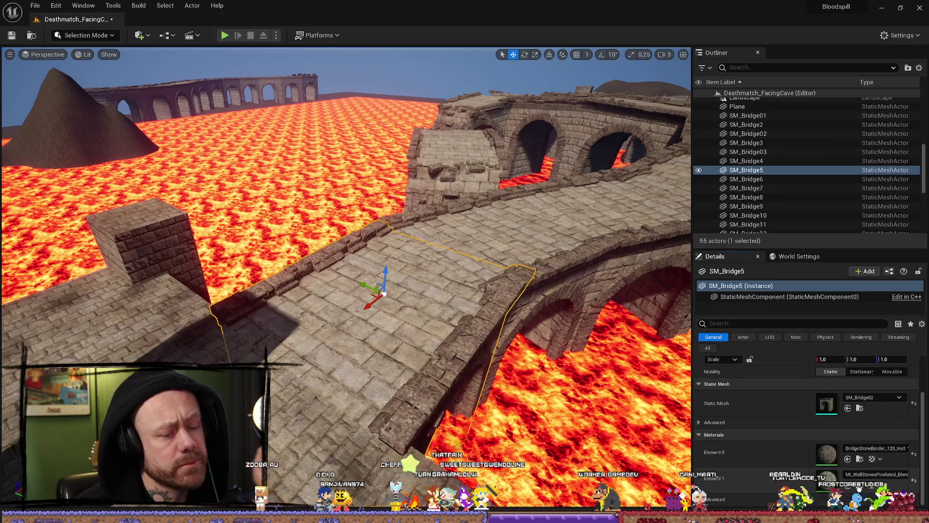
left_click(859, 459)
left_click(810, 448)
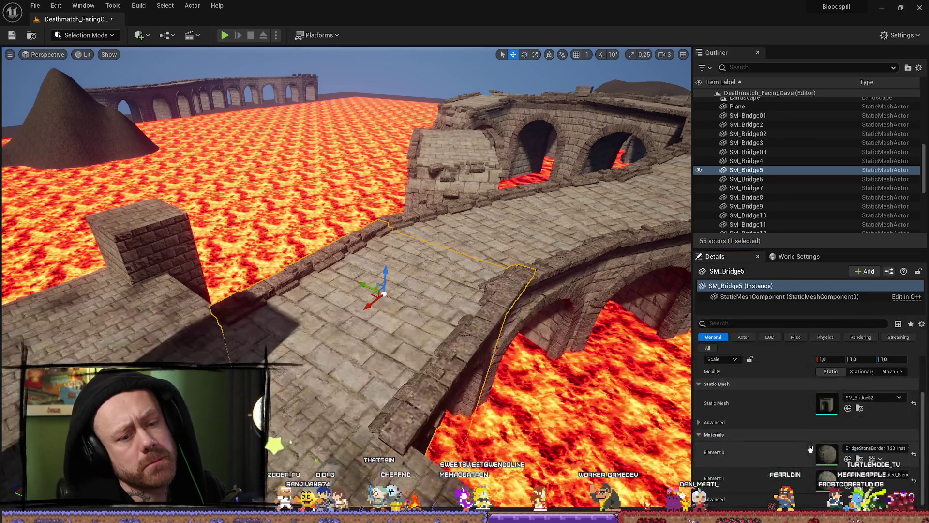
left_click(859, 458)
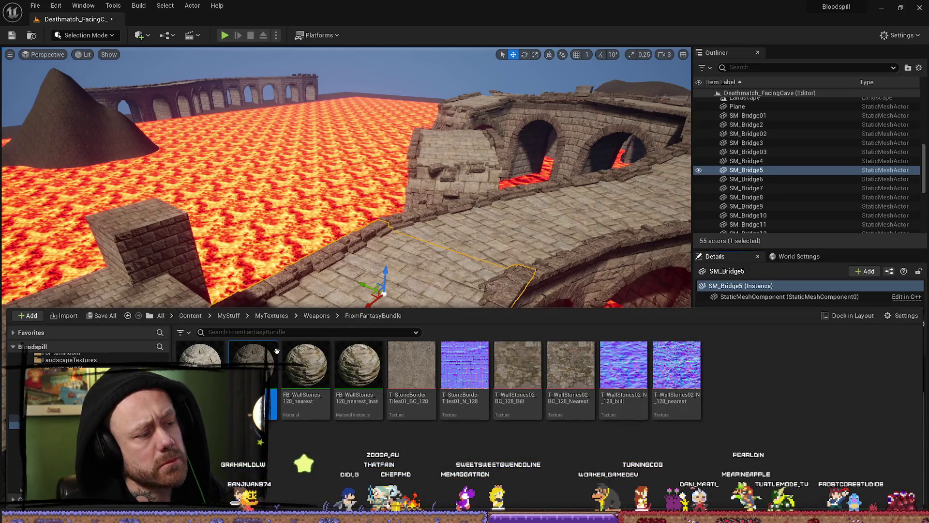
- Browse the Weapons, FromFantasyBundle, MyTextures and Walls folders, returning to MyTextures
left_click(315, 316)
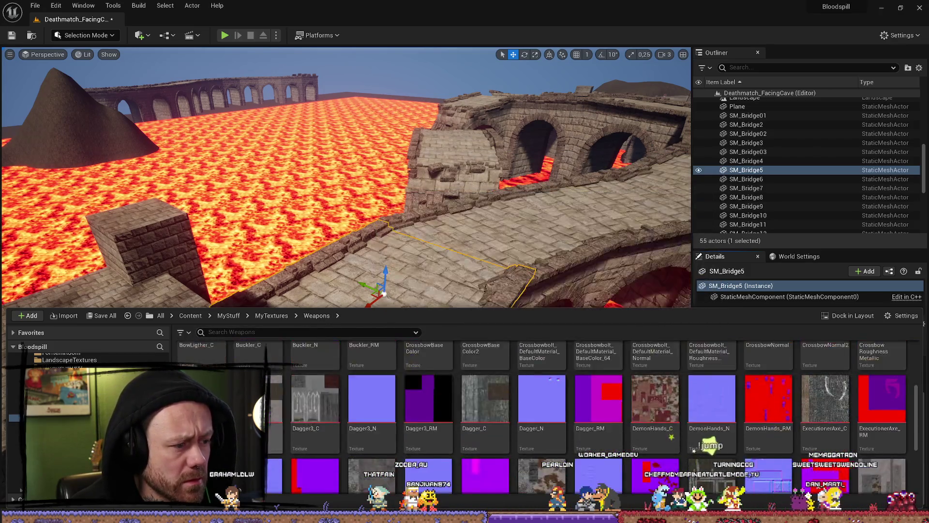
double_click(223, 349)
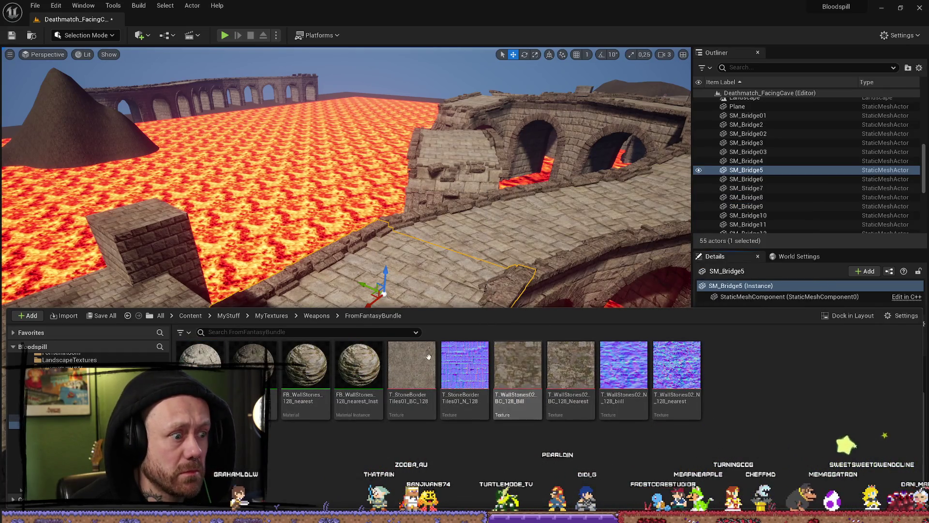
left_click(271, 316)
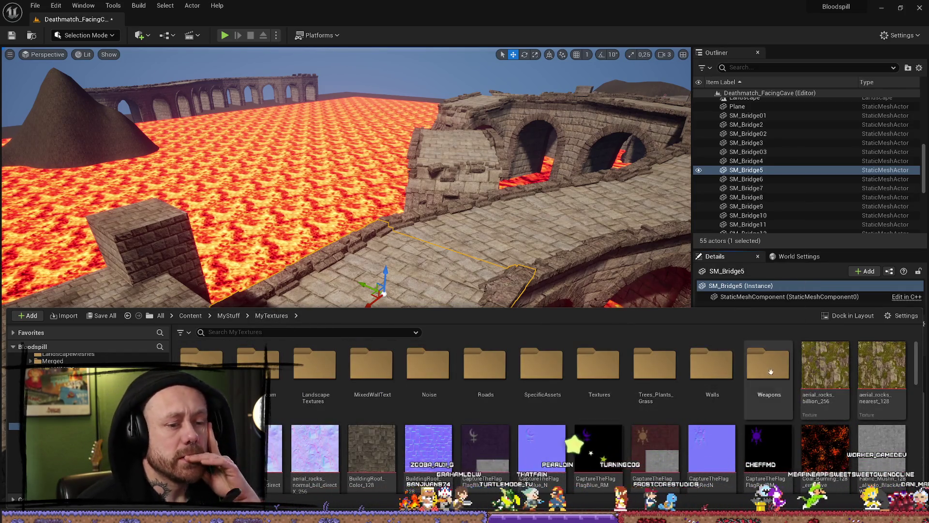
left_click(713, 369)
double_click(712, 368)
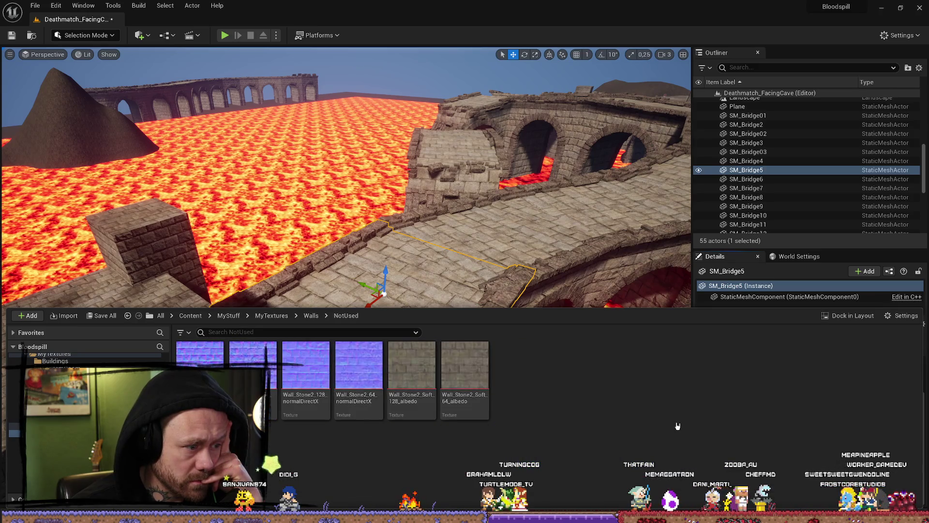
mouse_move(673, 422)
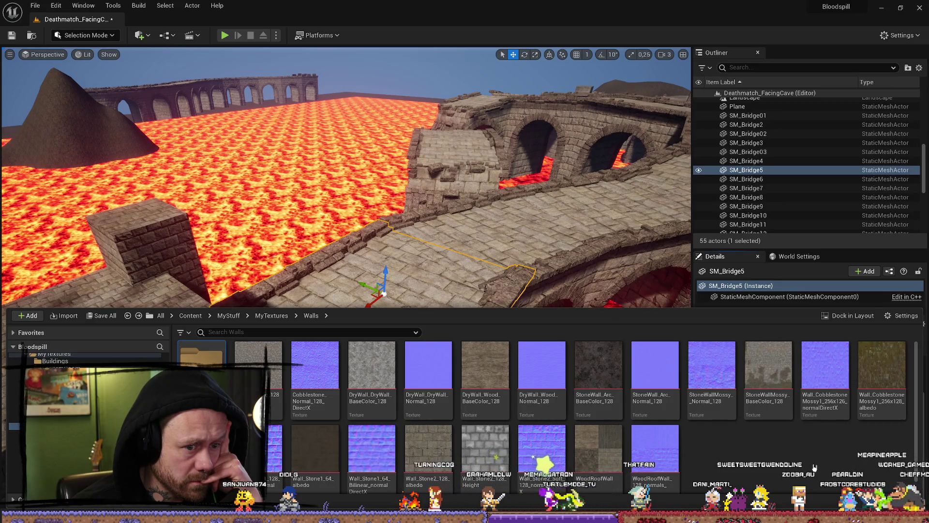
key("alt+Left")
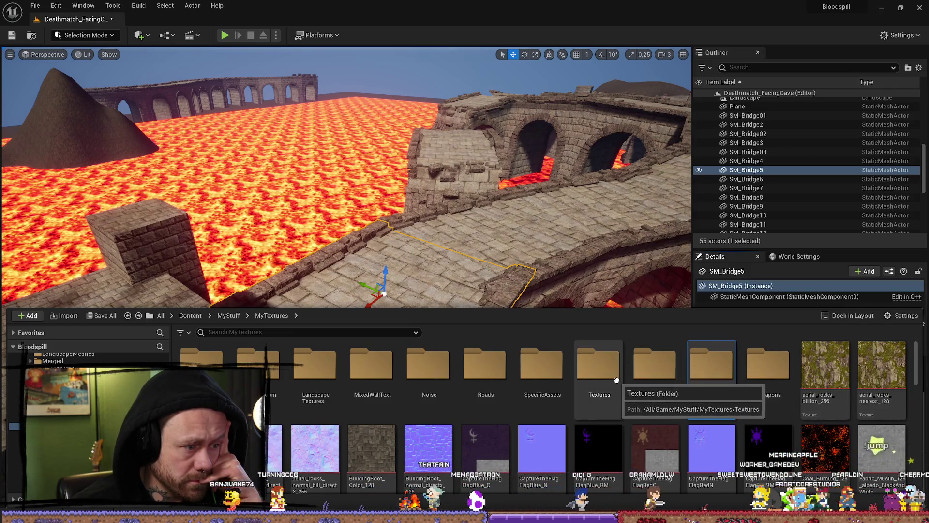
- Select the medieval cobblestone ground texture in MyTextures, then move on to the MyMaterials folder
scroll(547, 372, "down", 2)
scroll(596, 460, "down", 4)
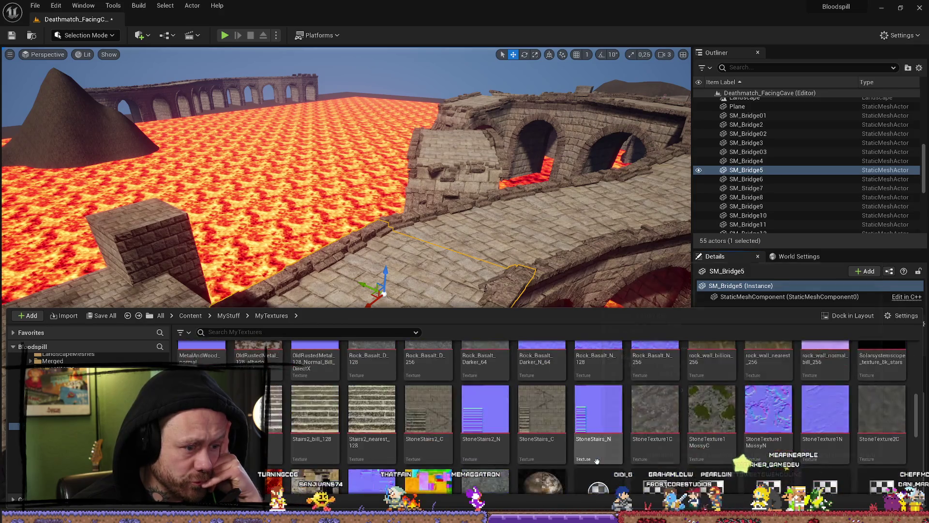
scroll(699, 433, "down", 10)
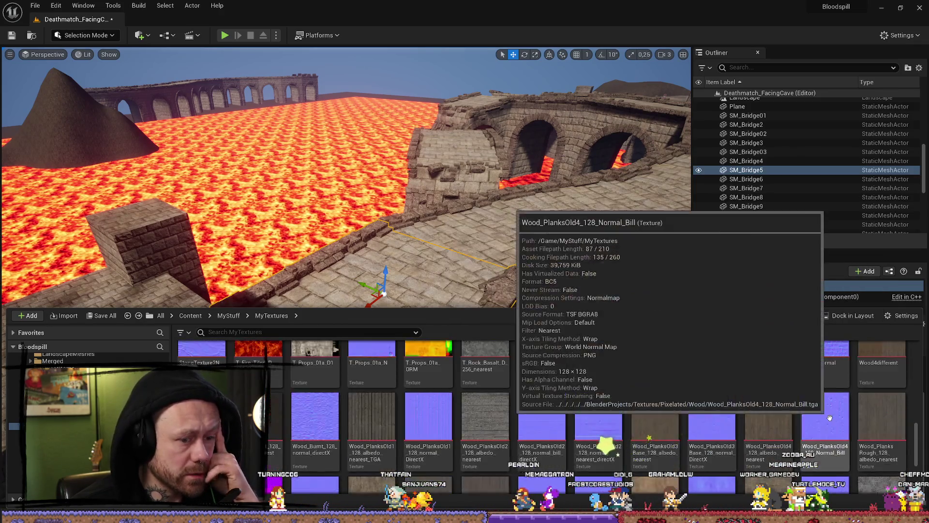
scroll(774, 406, "up", 5)
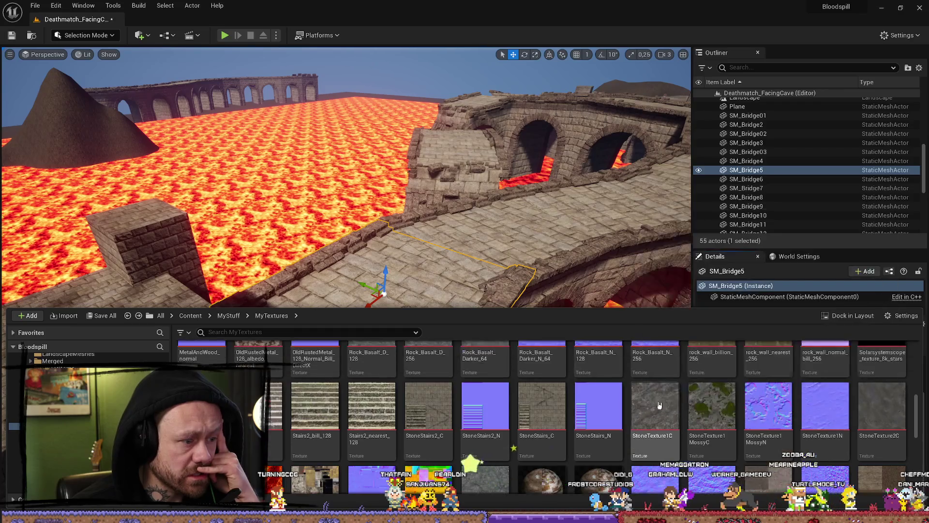
scroll(681, 388, "up", 2)
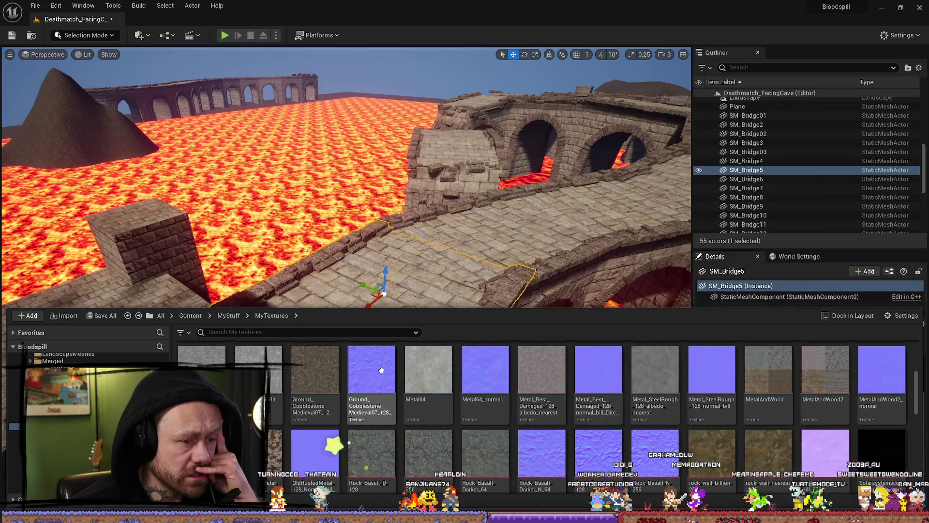
left_click(320, 377)
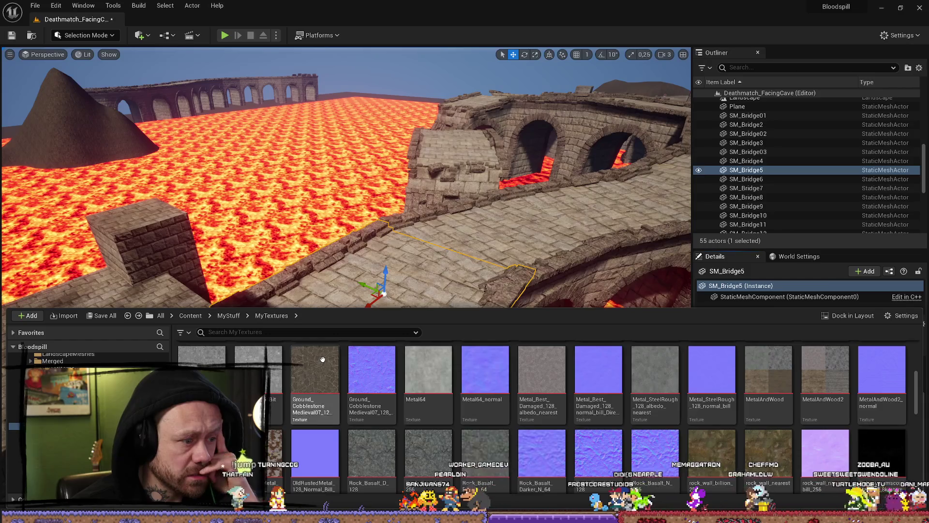
scroll(626, 403, "up", 1)
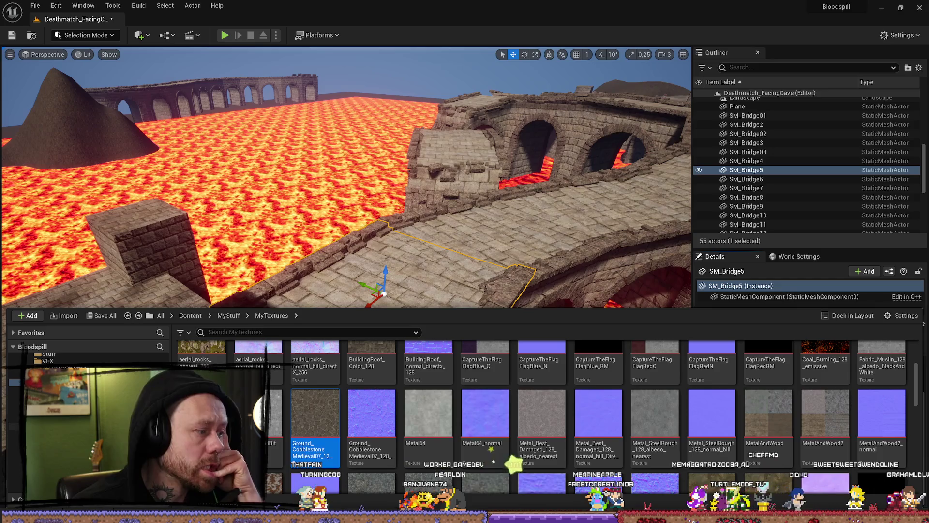
left_click(14, 426)
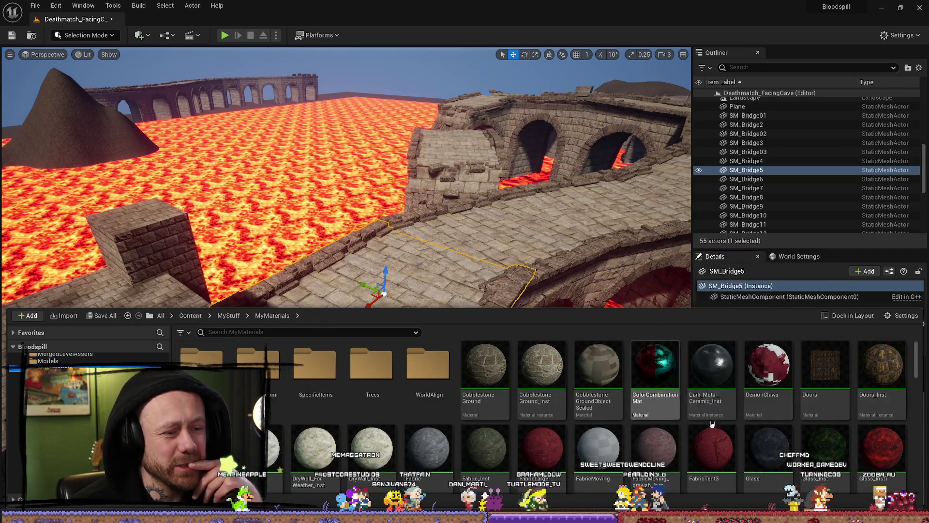
- Try dragging CobblestoneGround from the reopened Content Drawer, cancel the Move/Copy prompt, and close it
left_click_drag(584, 211, 513, 242)
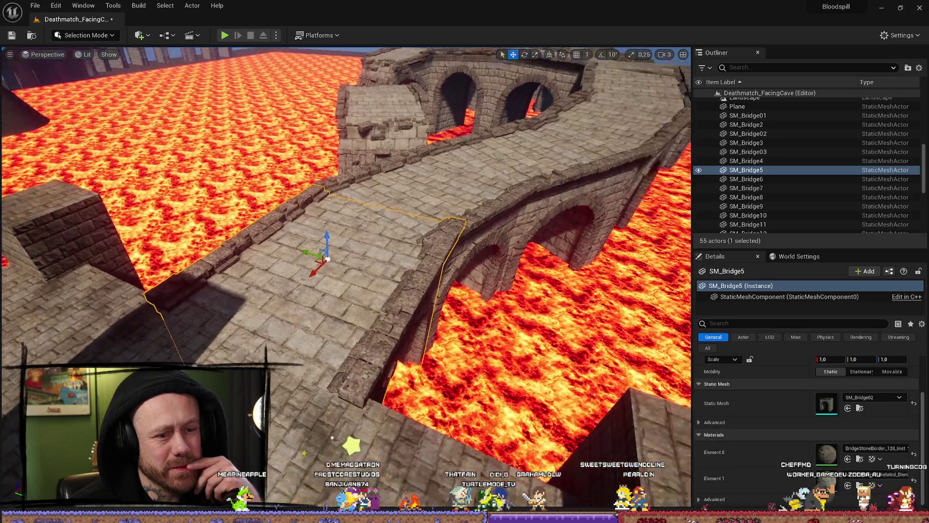
key("ctrl+space")
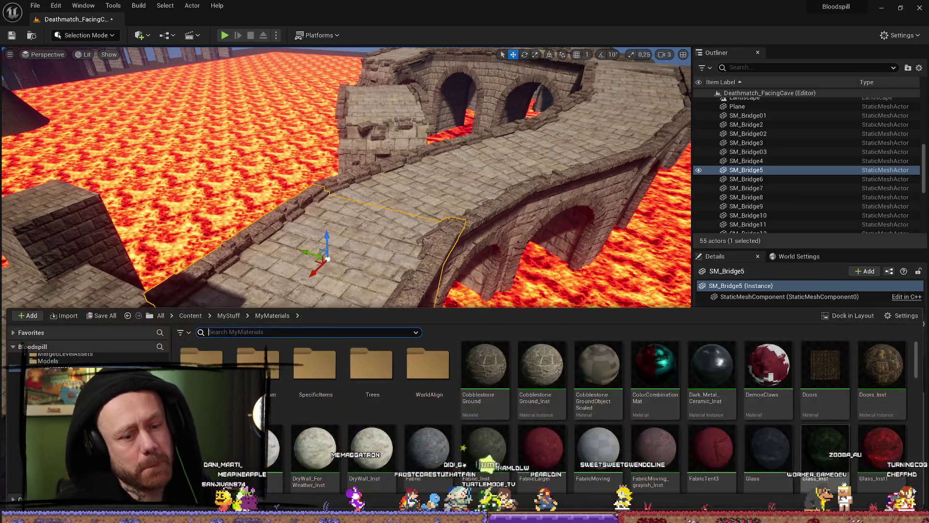
left_click_drag(484, 368, 603, 288)
left_click_drag(525, 299, 485, 366)
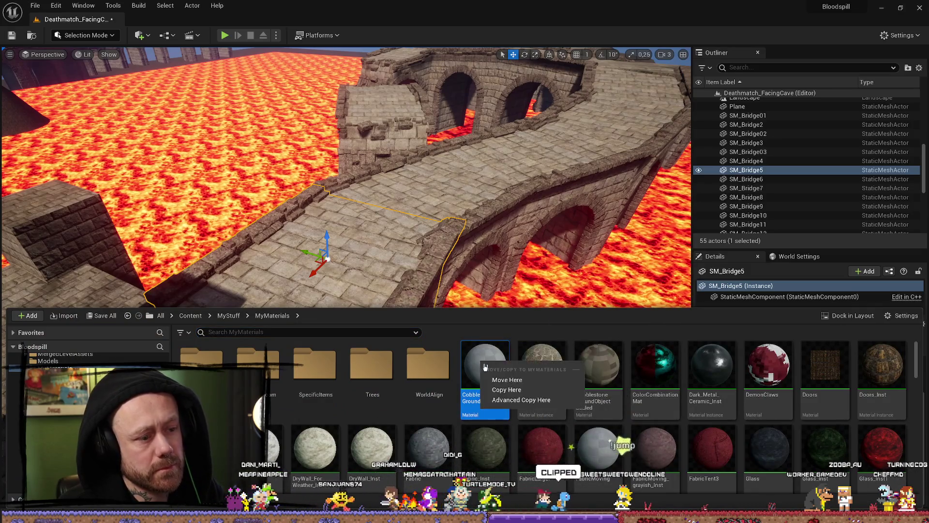
left_click_drag(567, 251, 567, 232)
key("ctrl+space")
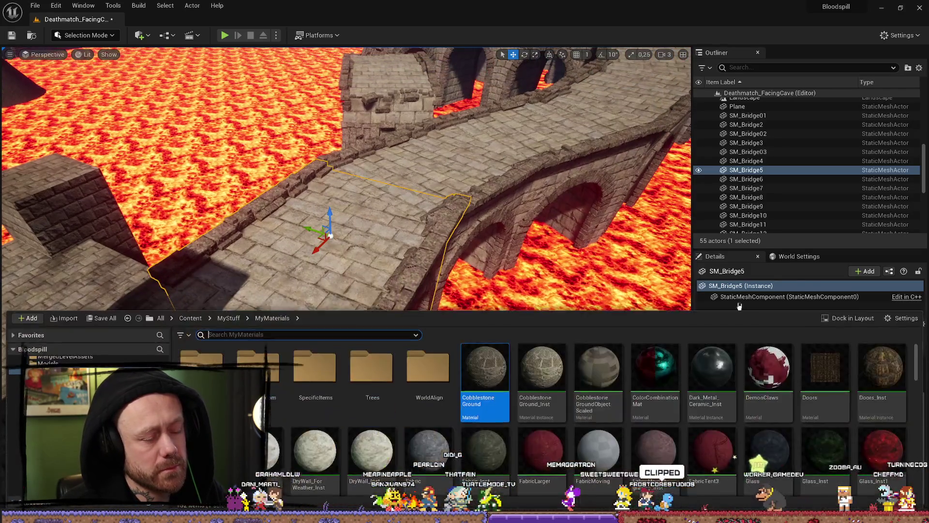
left_click_drag(501, 291, 501, 330)
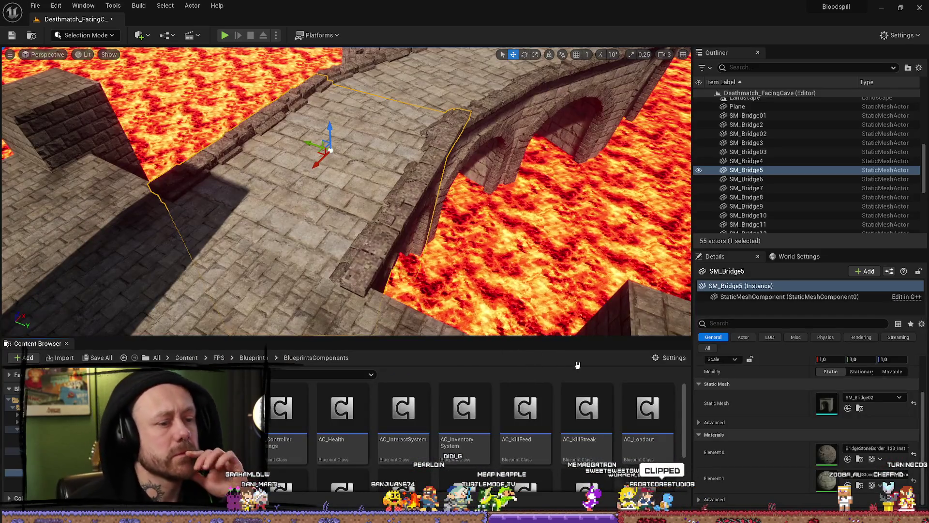
- Drag Cobblestone Ground from MyStuff/MyMaterials onto SM_Bridge5's Element 1 material slot
scroll(388, 432, "down", 1)
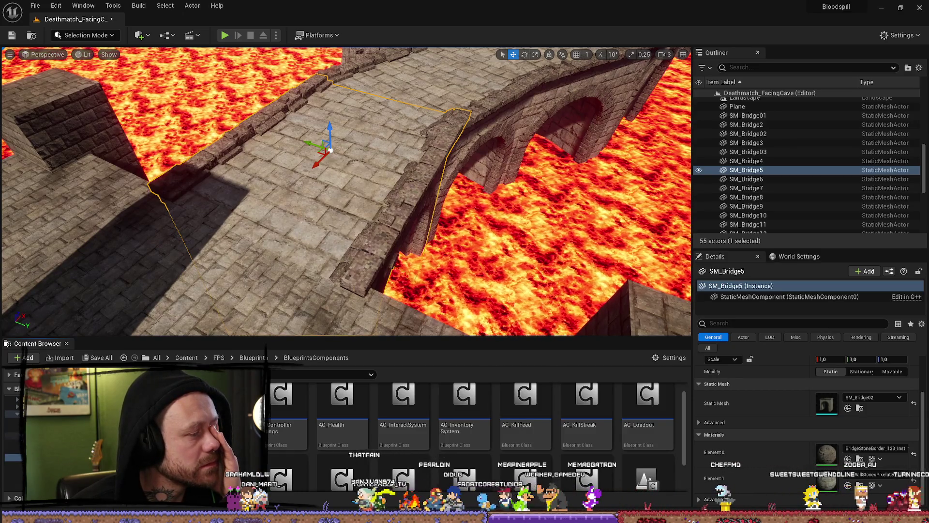
key("alt+Left")
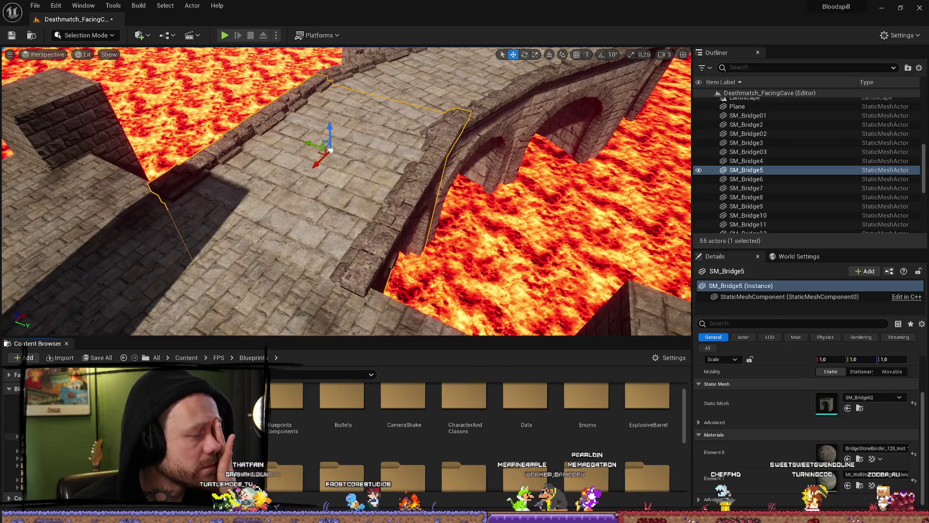
left_click(20, 451)
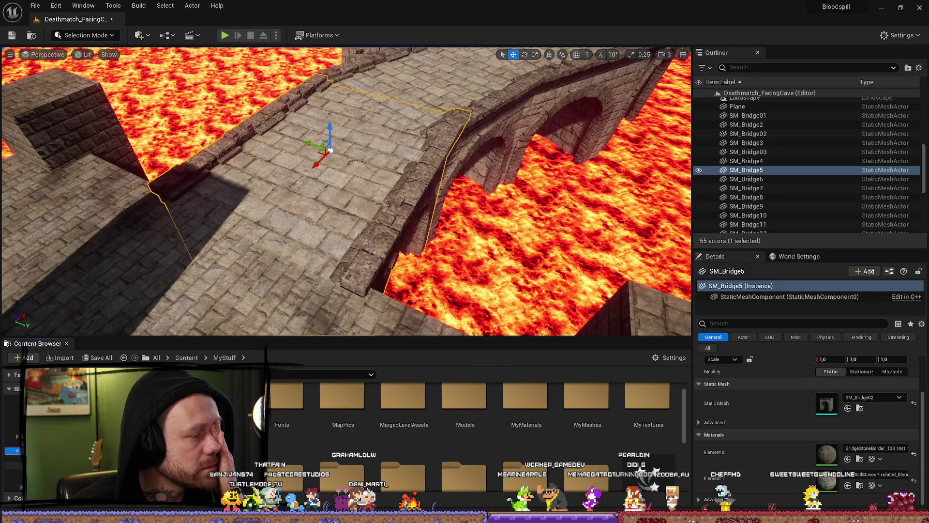
left_click(14, 472)
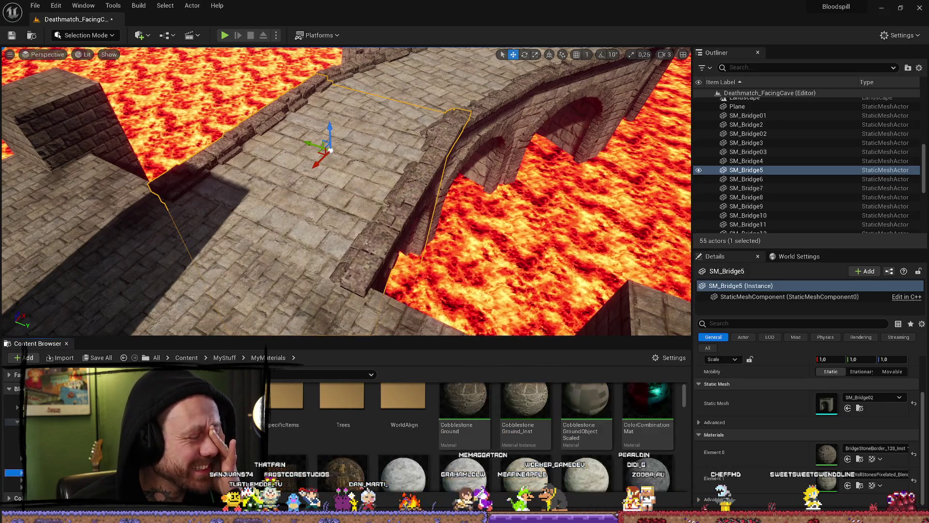
left_click_drag(463, 428, 827, 479)
left_click_drag(503, 316, 503, 317)
left_click_drag(514, 274, 513, 274)
scroll(602, 416, "down", 1)
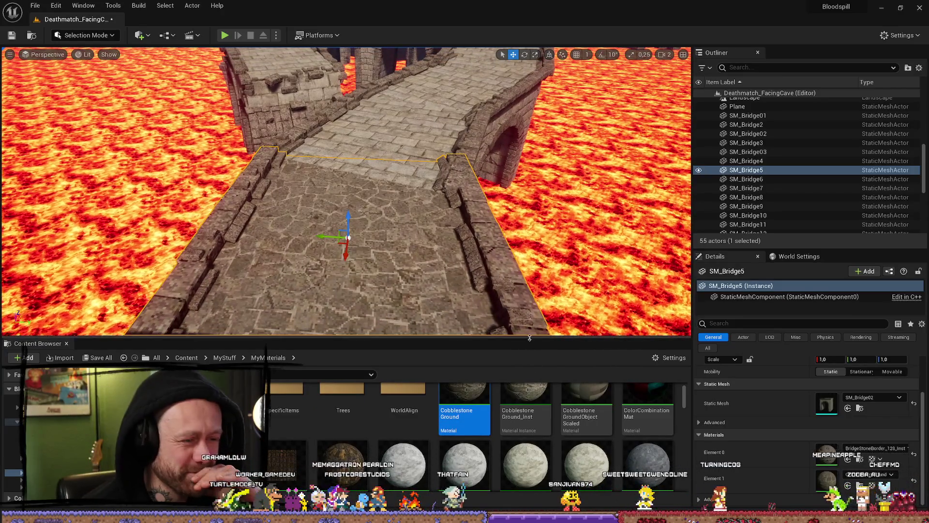
- Enlarge the Content Browser and drag StoneWall onto the bridge's Element 1 material slot
left_click_drag(530, 338, 530, 292)
scroll(594, 395, "down", 4)
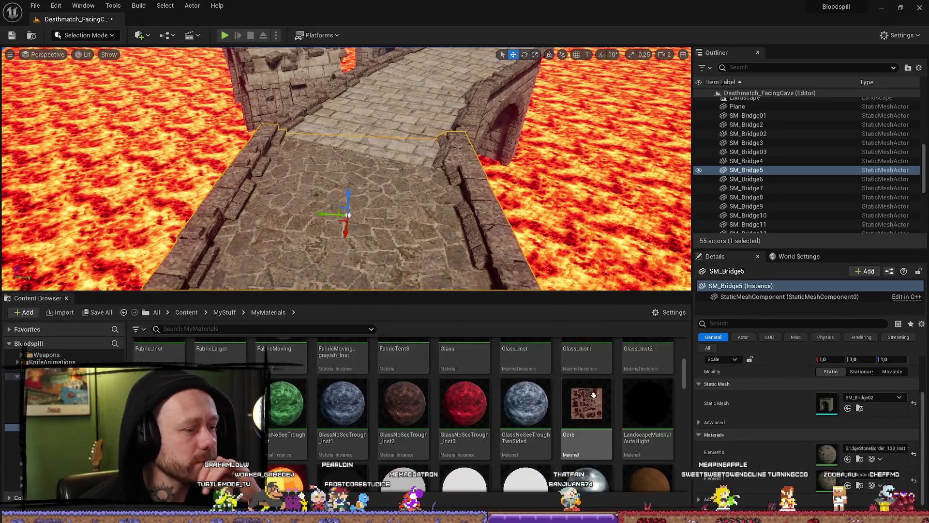
scroll(594, 394, "down", 6)
scroll(475, 362, "up", 5)
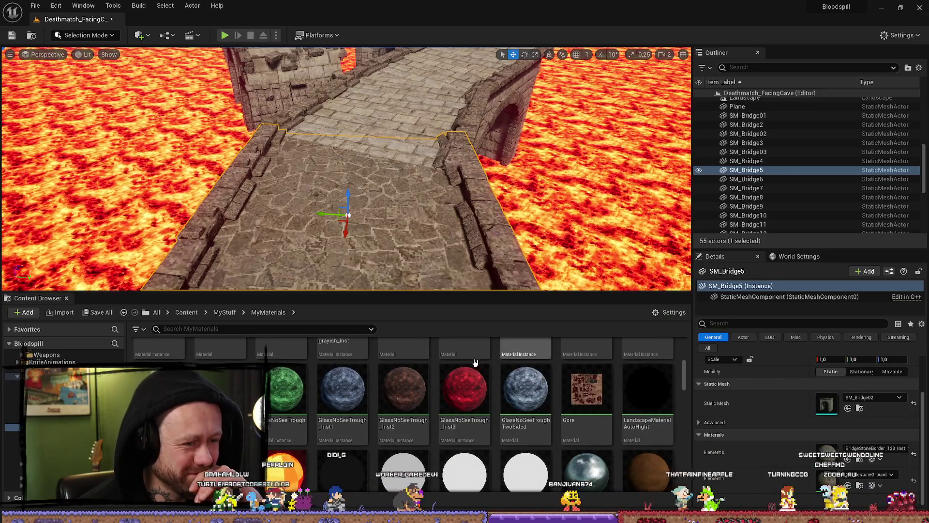
scroll(476, 362, "down", 8)
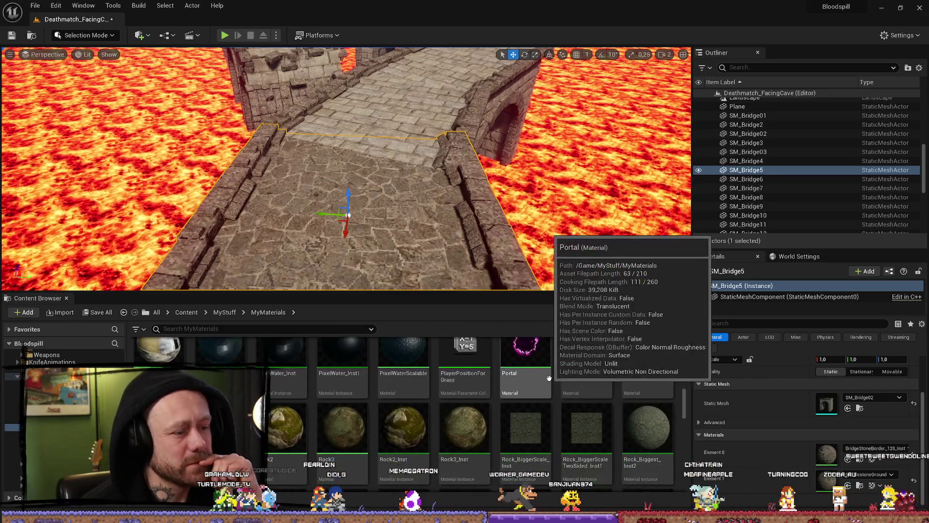
scroll(471, 391, "down", 4)
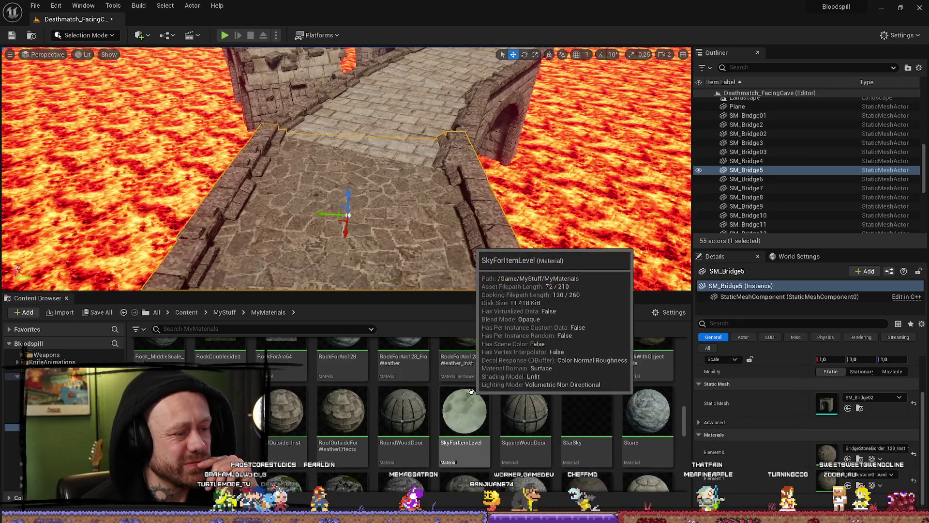
scroll(471, 391, "down", 3)
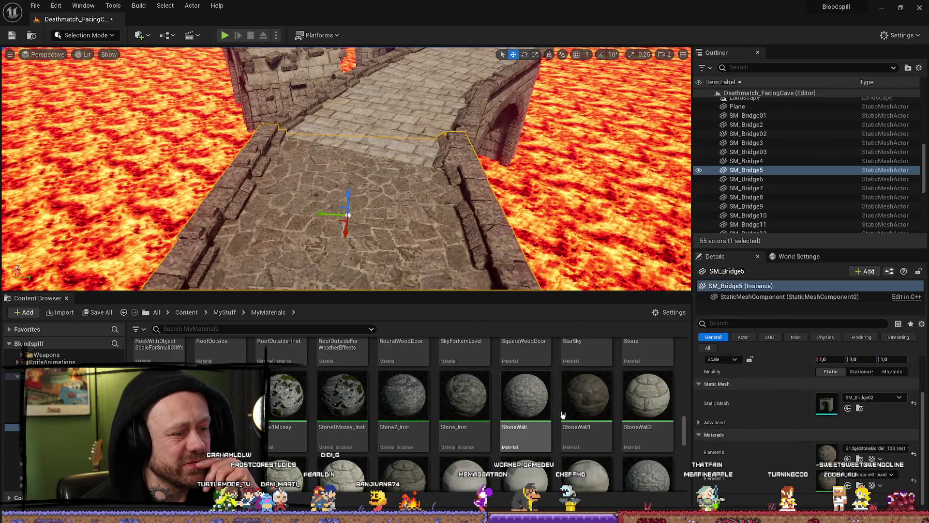
mouse_move(517, 397)
left_mouse_down()
mouse_move(807, 455)
mouse_move(820, 483)
left_mouse_up()
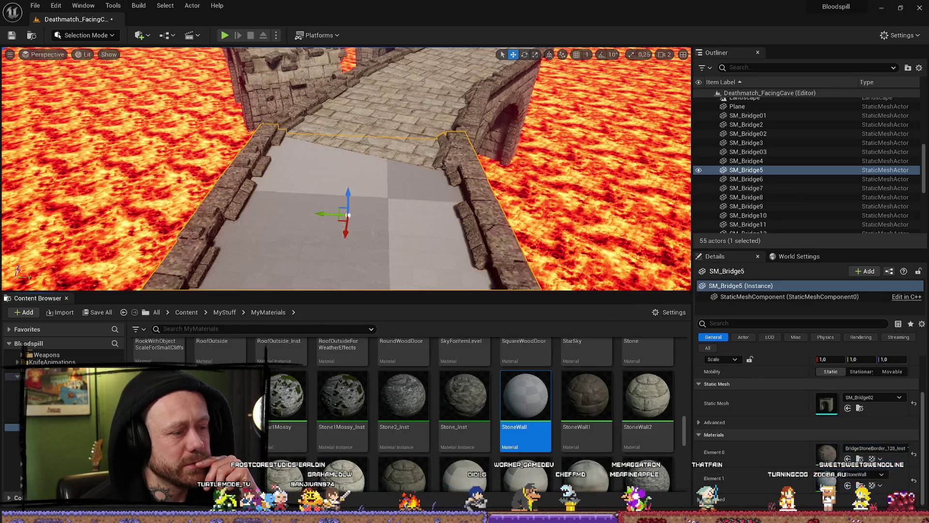
- Find Walls_Inst further down MyMaterials and assign it to the bridge walkway's material slot
scroll(346, 169, "up", 3)
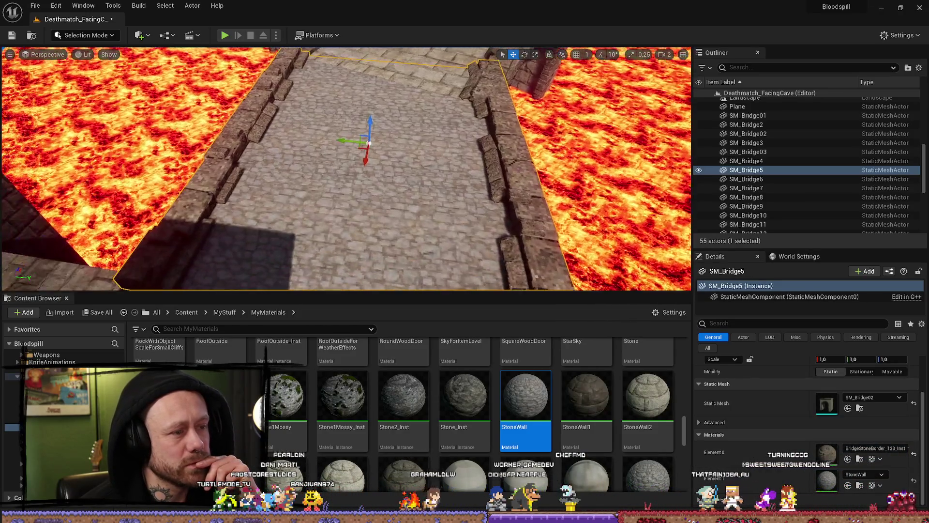
scroll(345, 170, "down", 3)
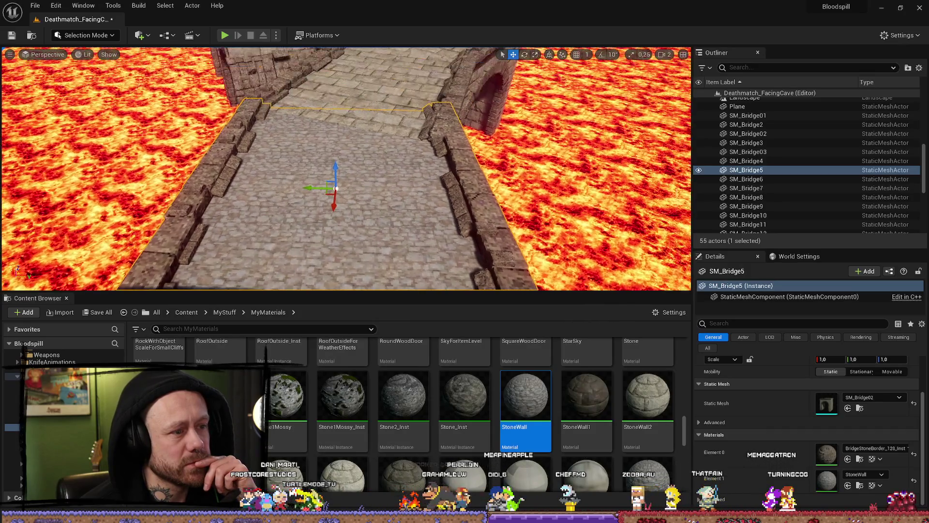
scroll(345, 170, "down", 1)
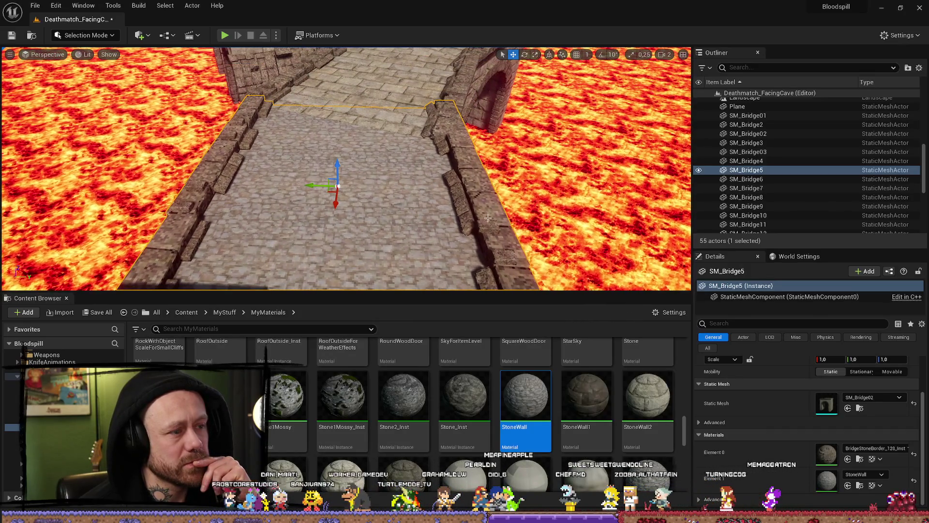
scroll(538, 403, "down", 3)
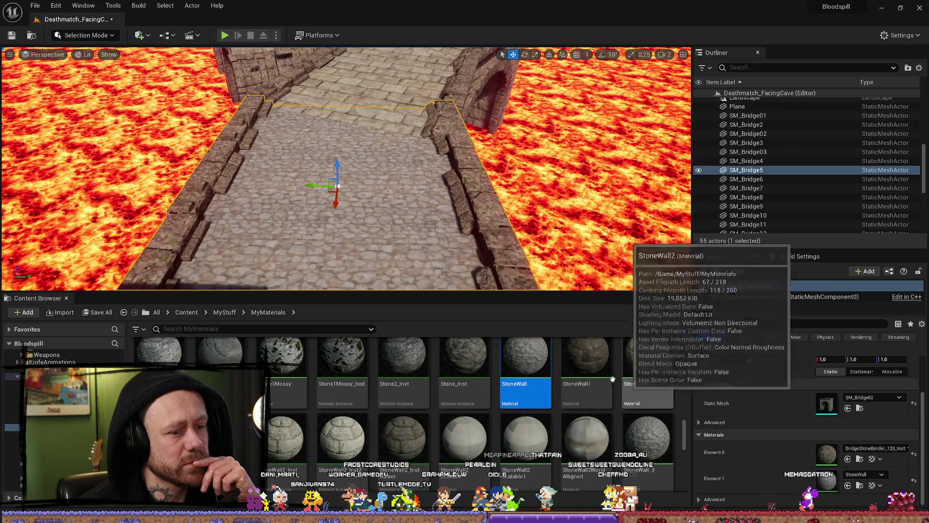
scroll(538, 378, "down", 2)
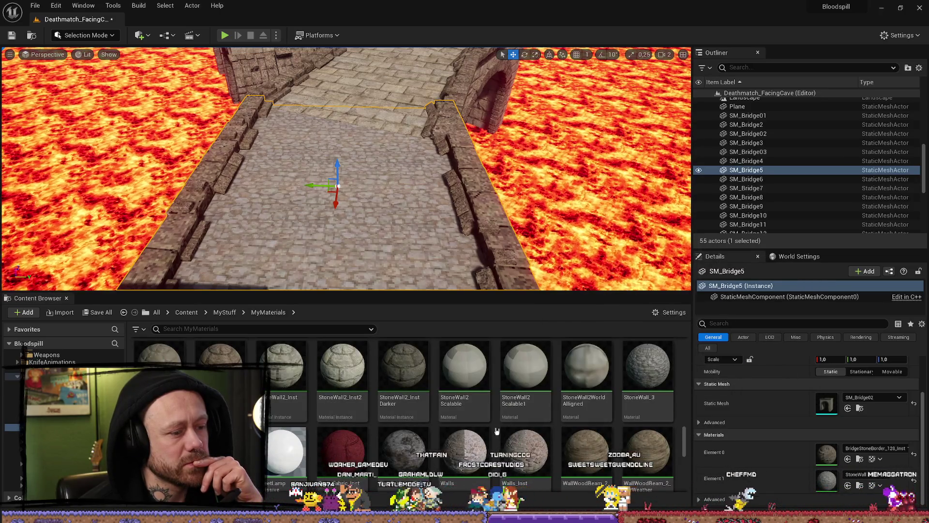
scroll(497, 454, "down", 2)
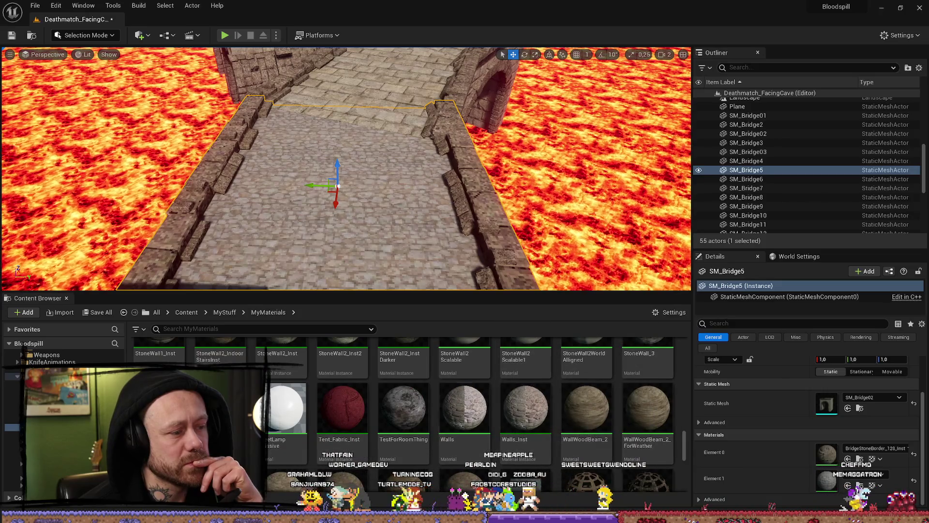
mouse_move(552, 402)
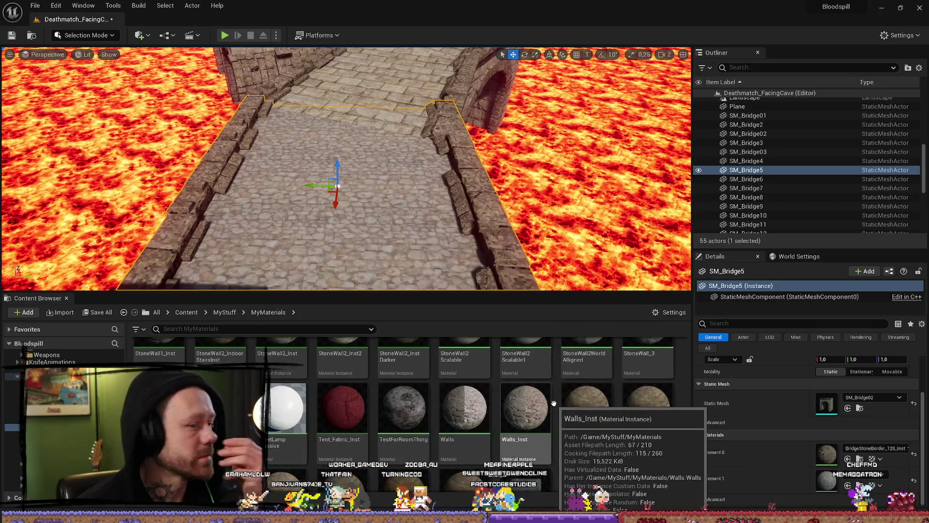
scroll(555, 402, "down", 2)
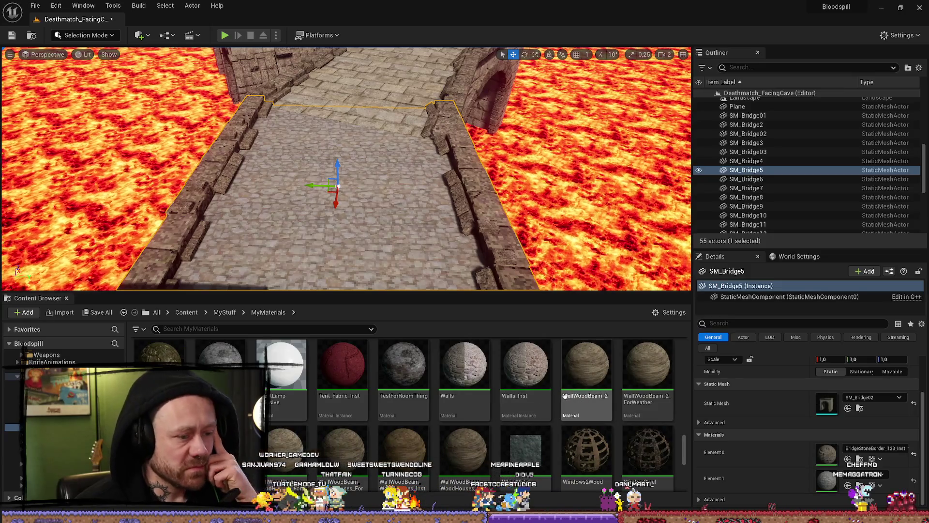
left_click_drag(526, 373, 829, 484)
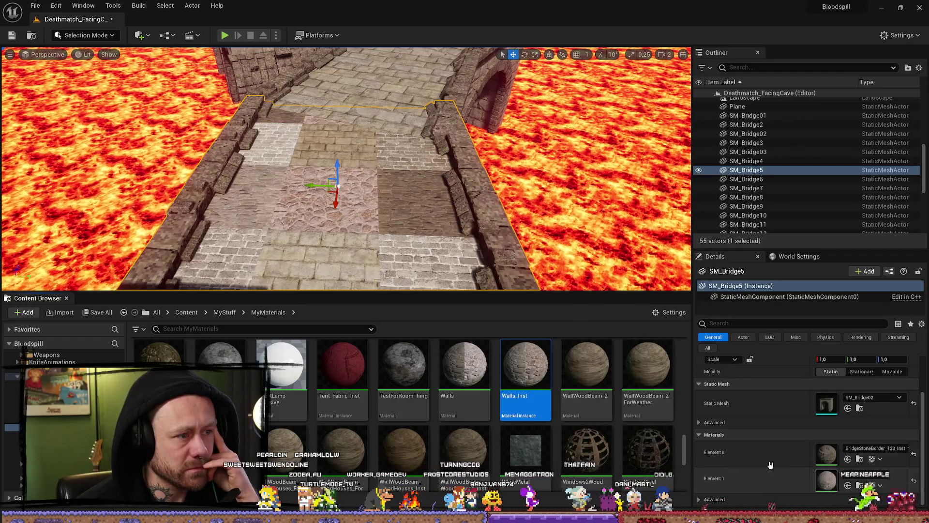
key("w")
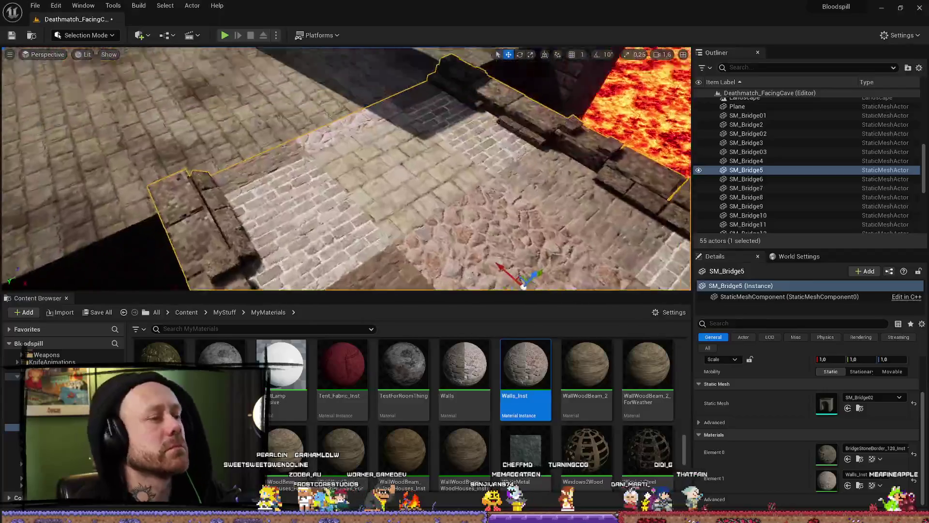
key("w")
key("w")
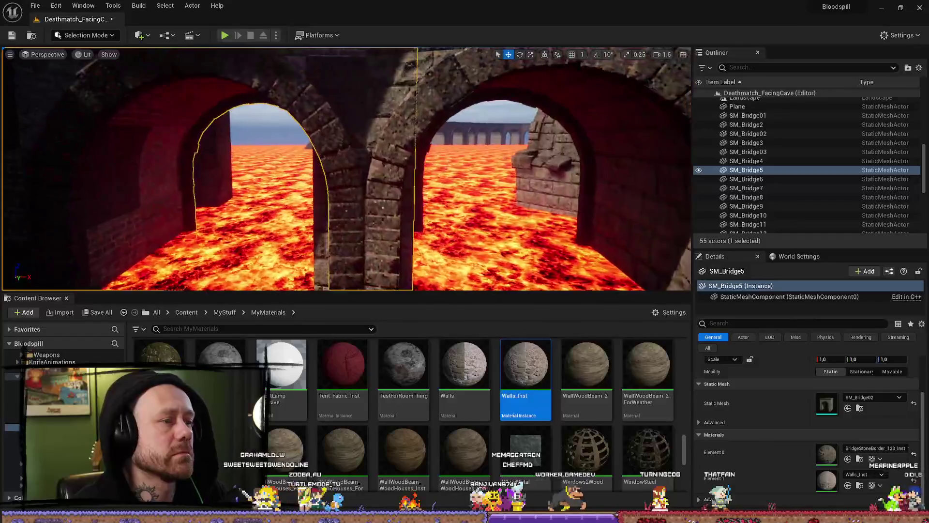
key("w")
scroll(346, 169, "up", 1)
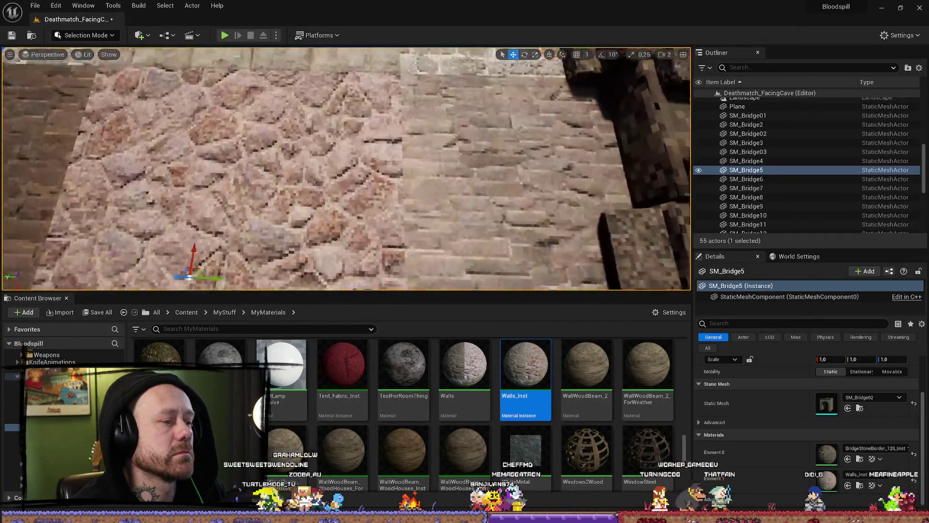
key("s")
scroll(346, 170, "down", 1)
mouse_move(512, 186)
left_mouse_down()
mouse_move(455, 185)
mouse_move(512, 185)
left_mouse_up()
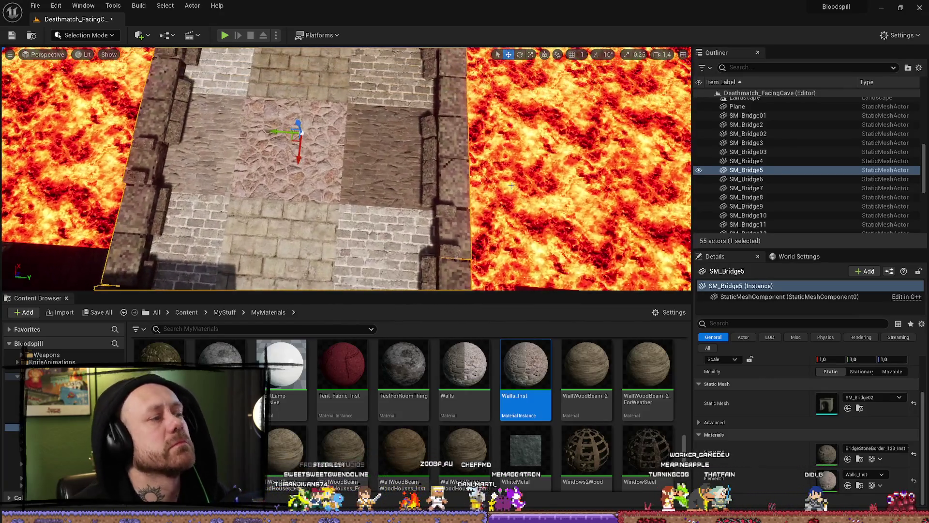
scroll(611, 341, "down", 5)
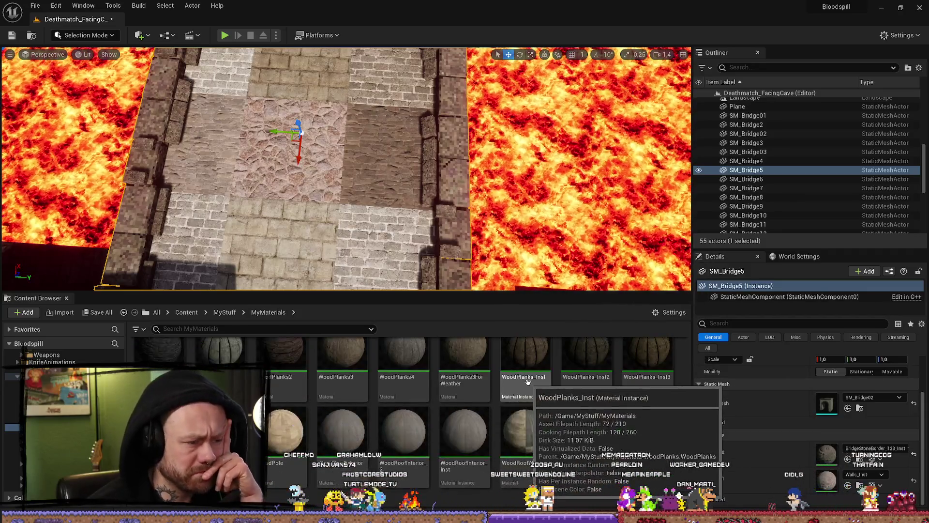
- Scroll back to the top of MyMaterials and open the WorldAlign folder
scroll(521, 380, "up", 2)
scroll(386, 407, "up", 8)
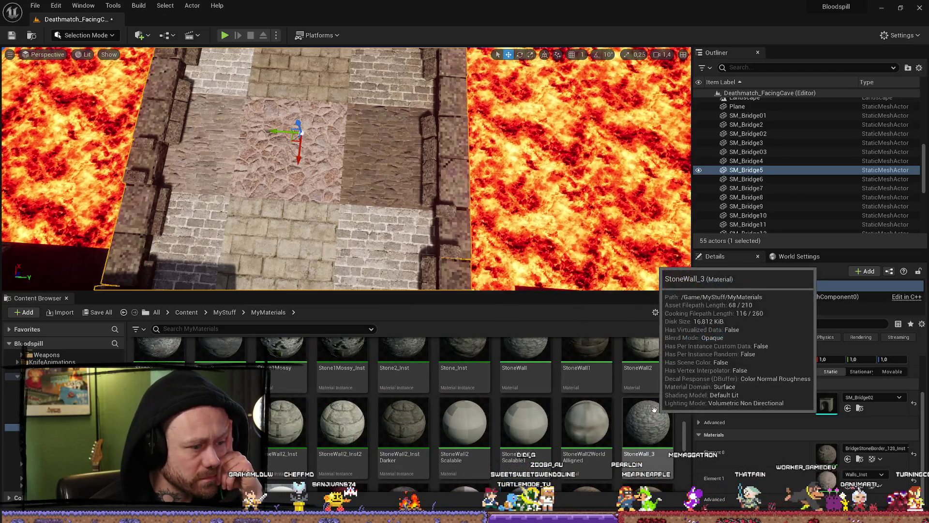
scroll(657, 410, "up", 1)
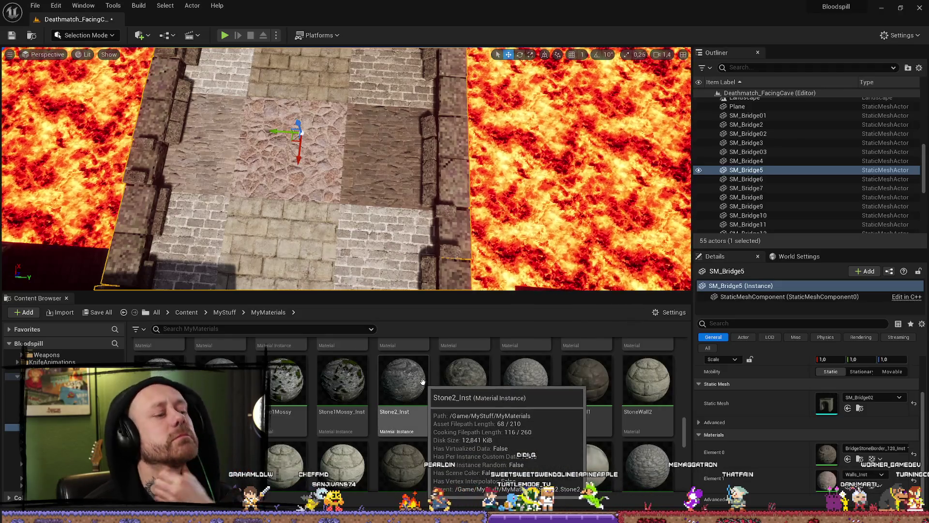
scroll(277, 382, "up", 5)
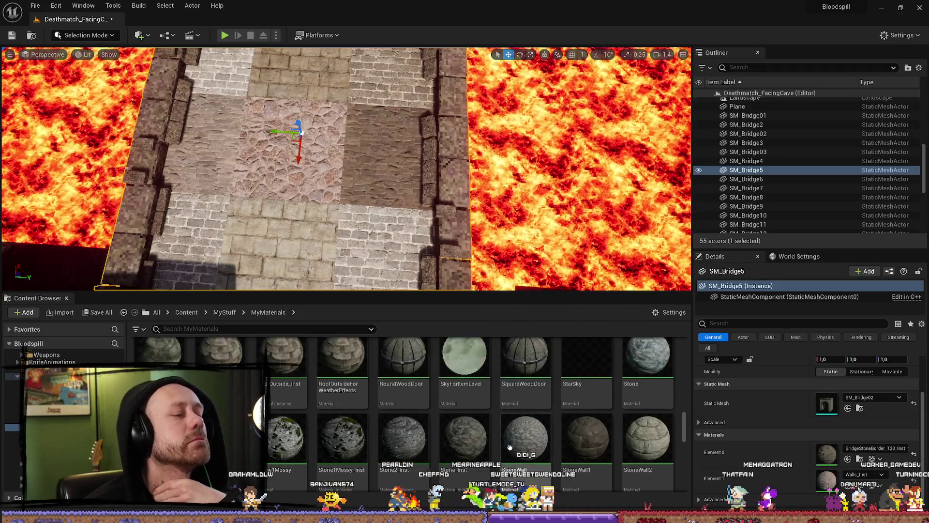
scroll(477, 429, "up", 10)
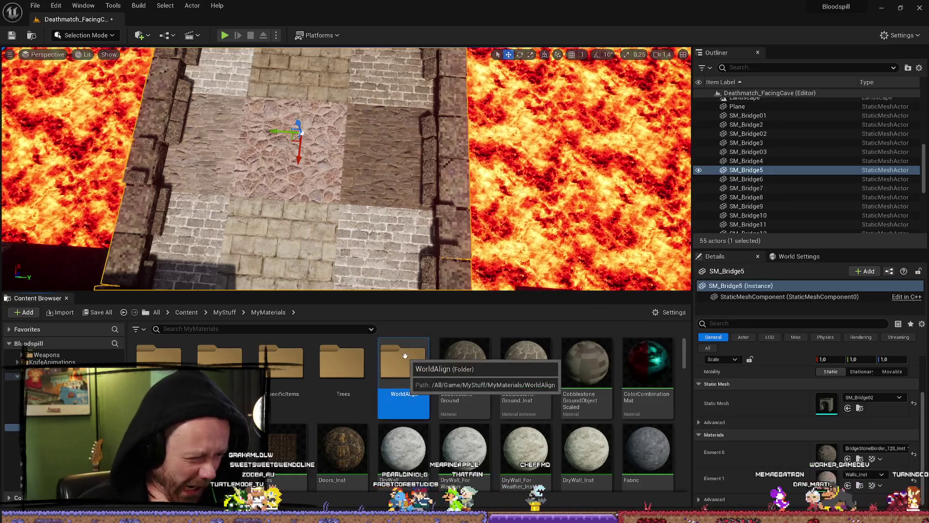
double_click(404, 355)
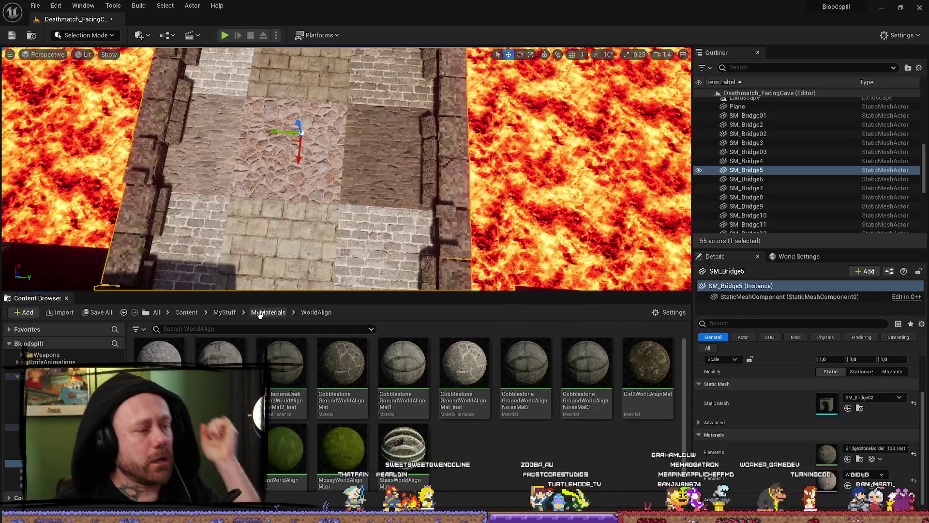
- Assign the BrickStone world-aligned material to SM_Bridge5's Element 1 and frame the bridge to inspect it
left_click_drag(160, 363, 831, 481)
scroll(419, 184, "up", 5)
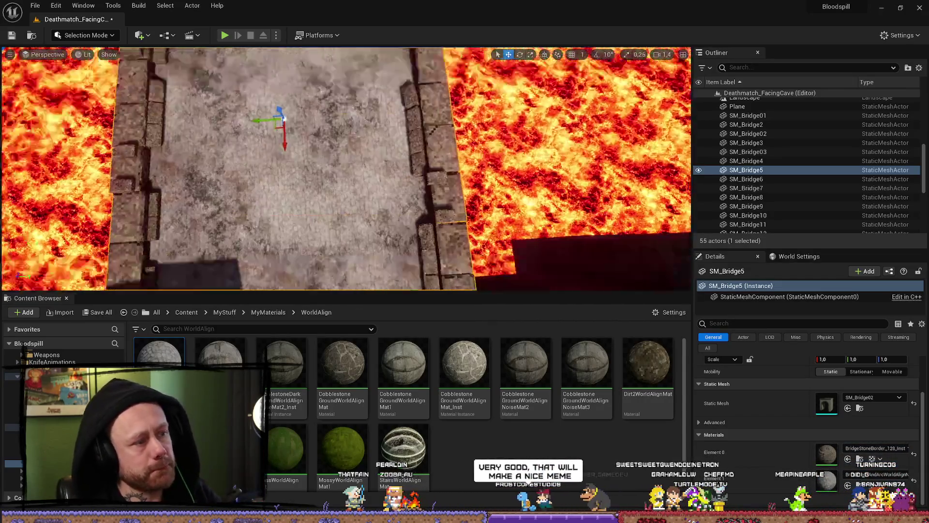
scroll(346, 168, "up", 4)
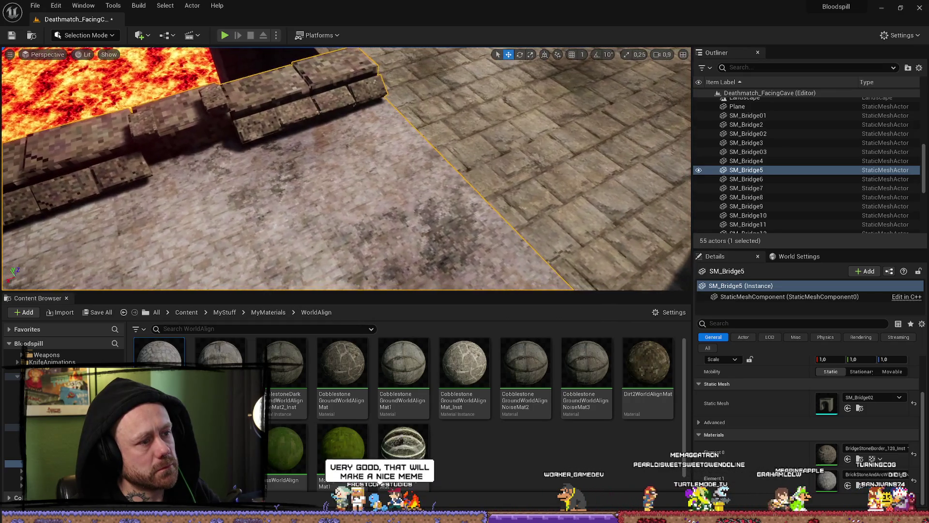
key("f")
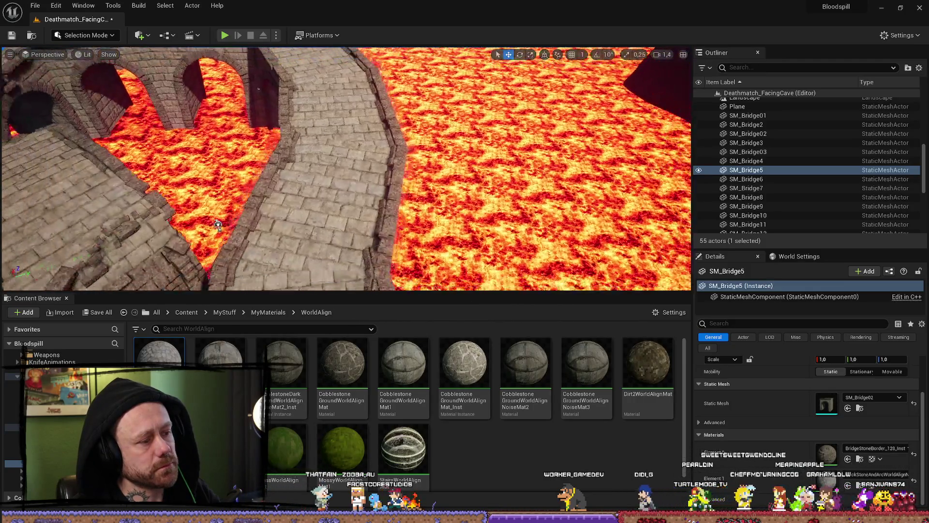
key("ctrl+space")
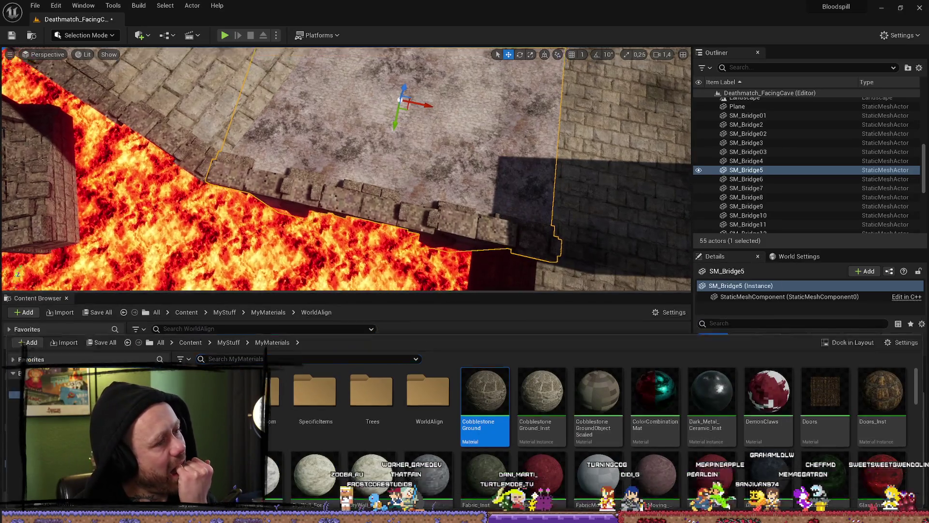
- Open BrickStoneAndArcWorldAlignNoiseMat in the Material Editor, look over its texture nodes, then close it
double_click(435, 377)
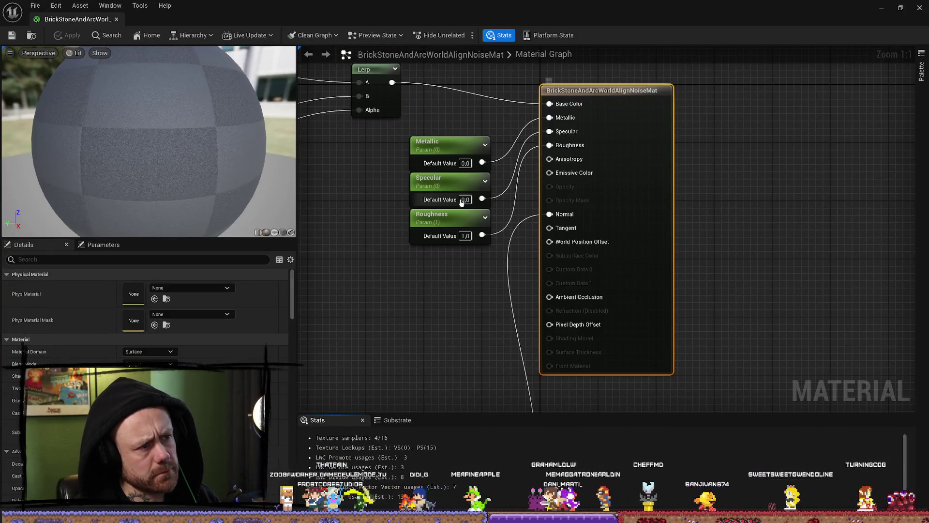
scroll(535, 326, "down", 4)
left_click_drag(477, 270, 760, 208)
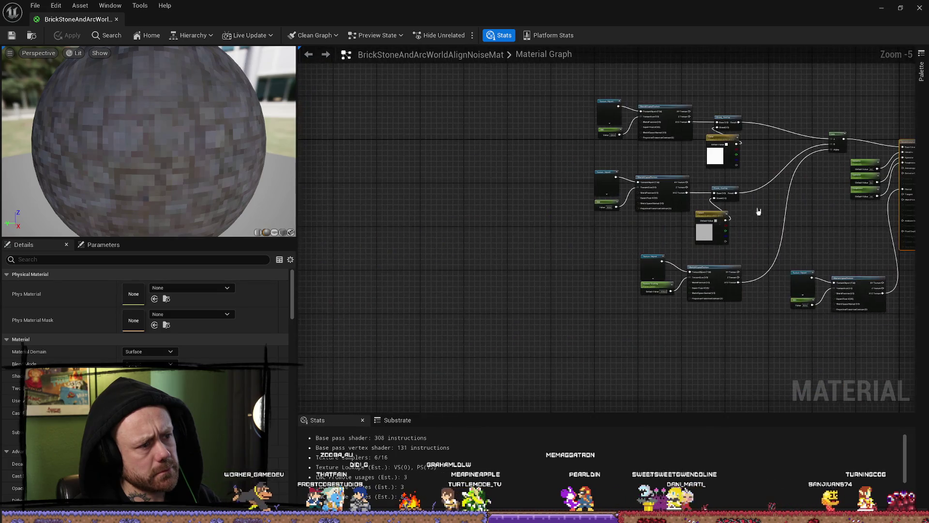
scroll(635, 166, "up", 4)
left_click_drag(630, 155, 565, 217)
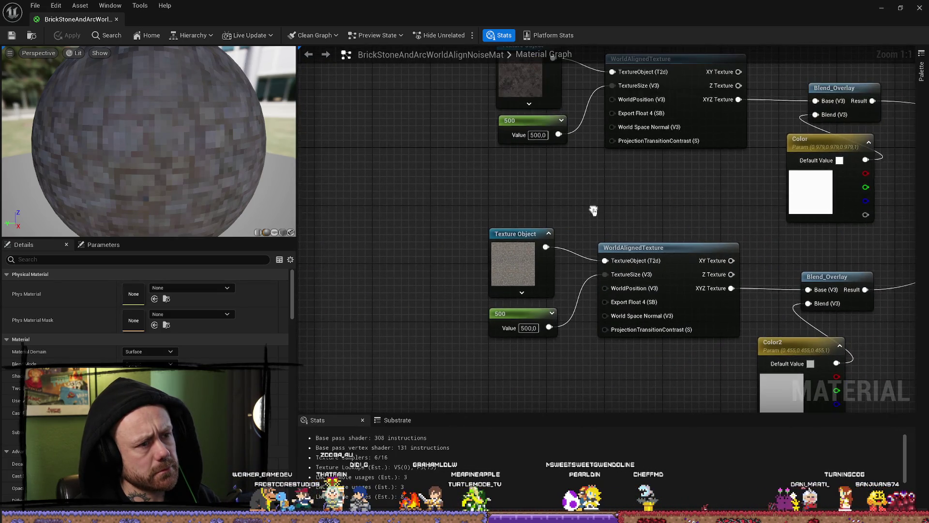
left_click_drag(232, 6, 417, 313)
left_click(462, 322)
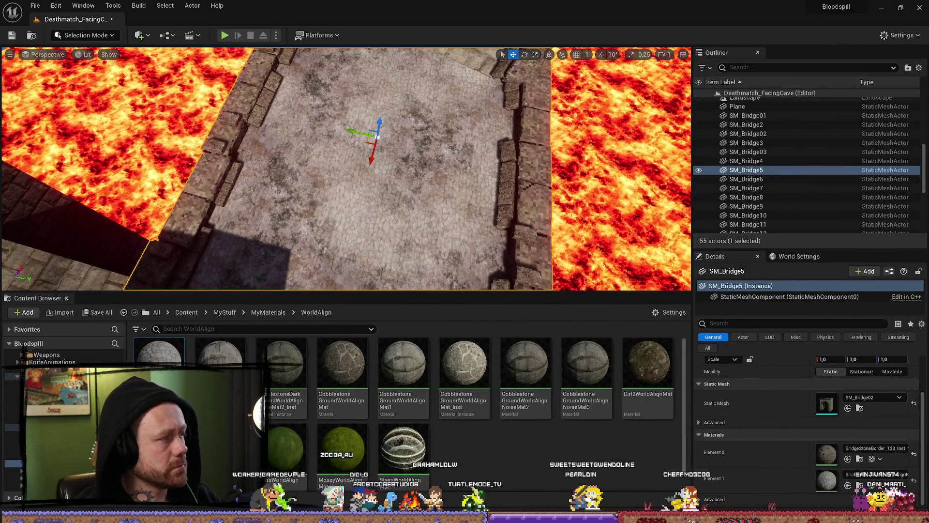
- Create a BrickStoneAndArc material instance and assign it to SM_Bridge5's walkway slot
right_click(160, 361)
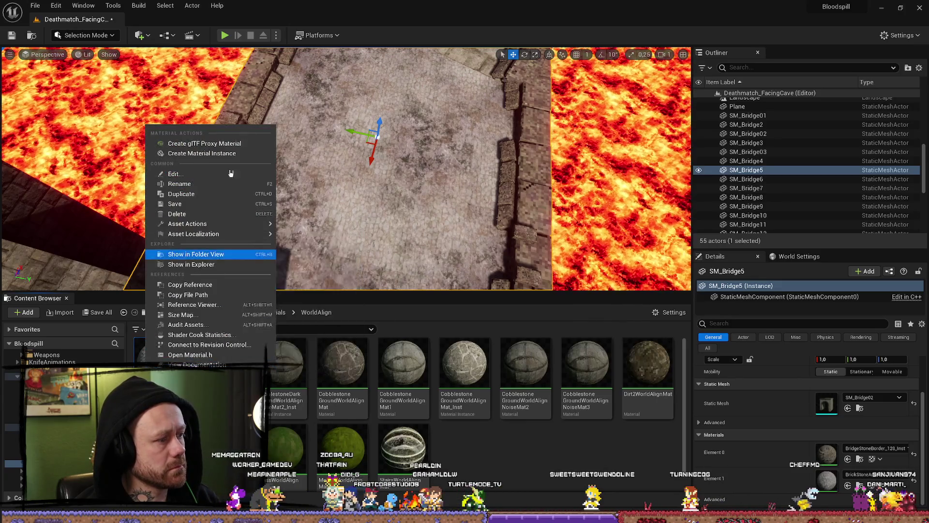
left_click(206, 154)
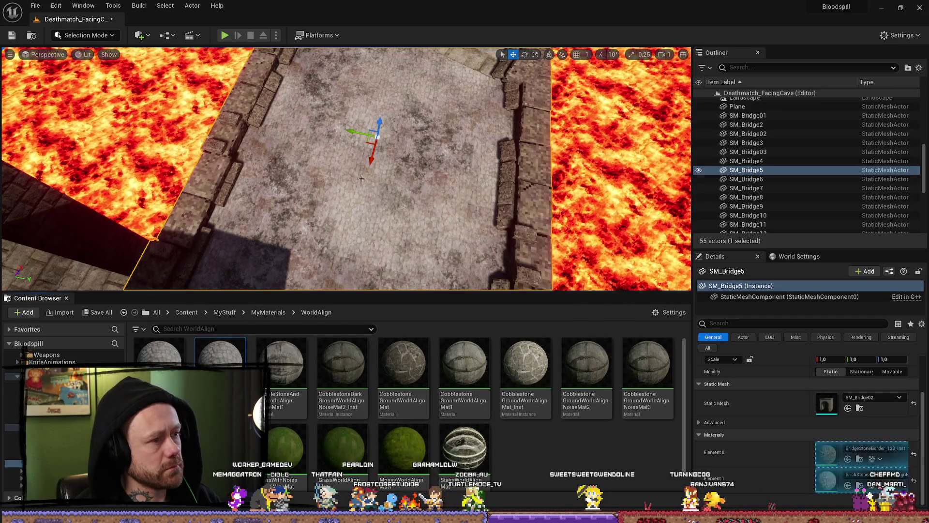
key("f")
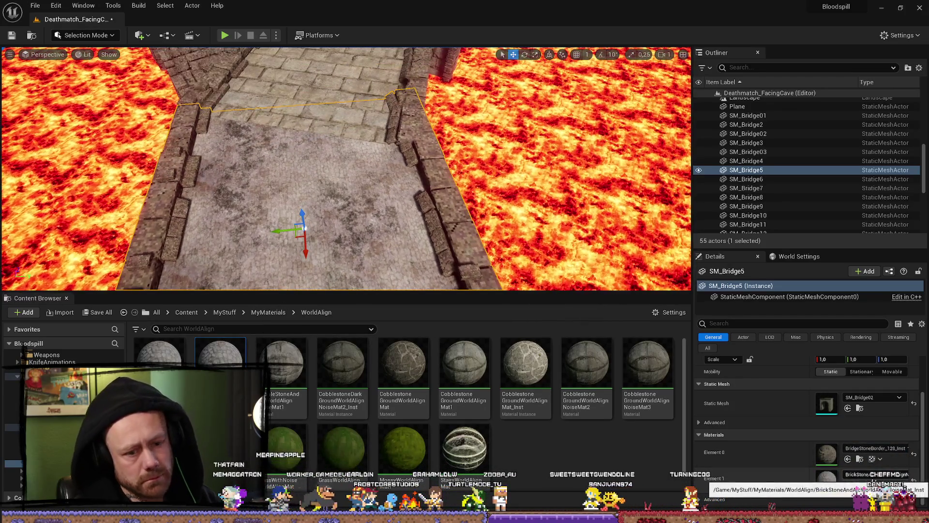
left_click_drag(220, 362, 383, 175)
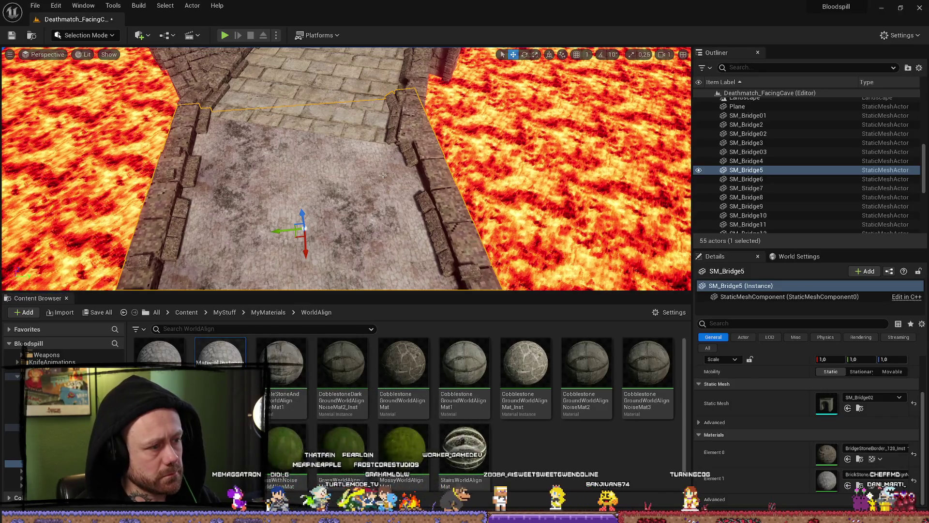
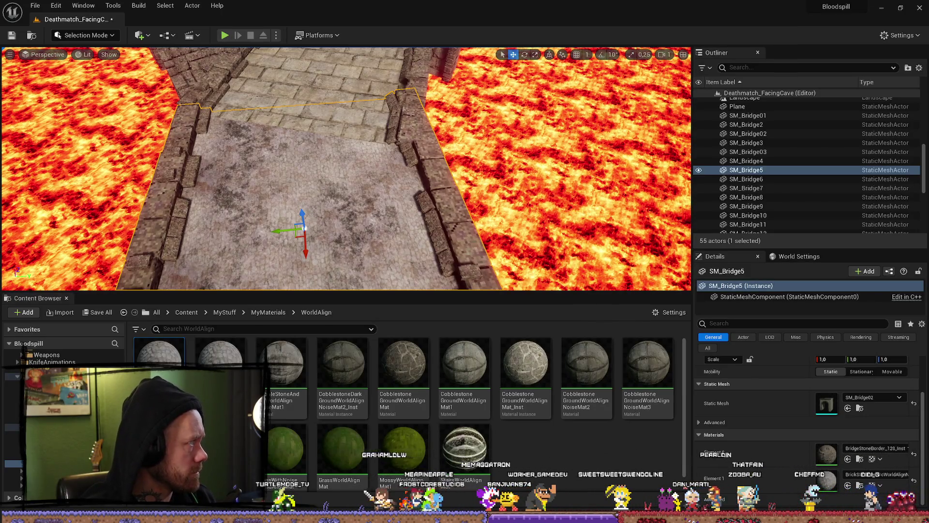
- Save the tuned world-aligned material and orbit toward SM_Bridge5's floor
key("ctrl+shift+s")
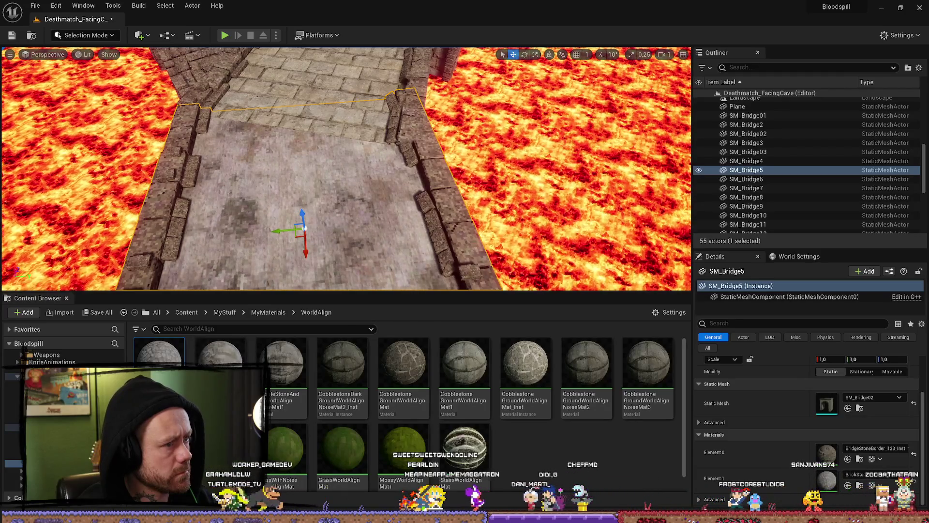
mouse_move(346, 170)
left_mouse_down()
mouse_move(345, 140)
mouse_move(345, 165)
left_mouse_up()
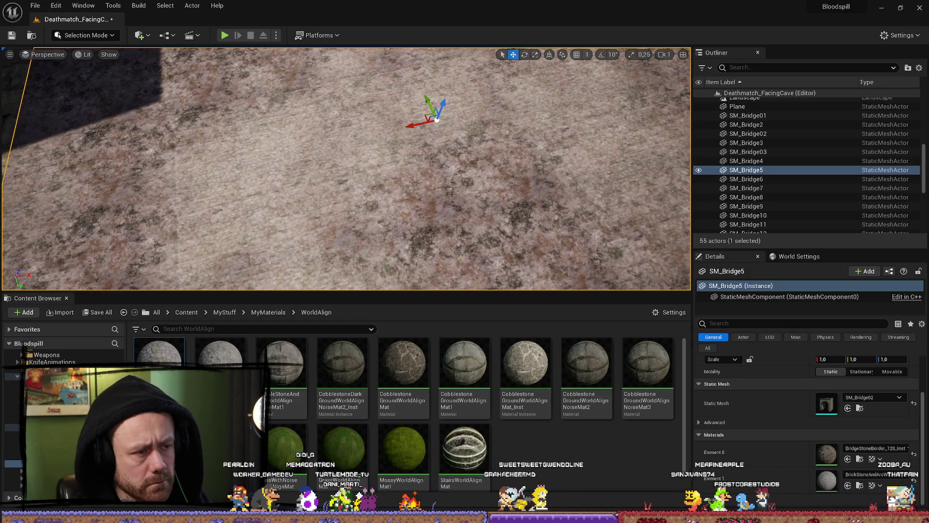
mouse_move(346, 169)
left_mouse_down()
mouse_move(326, 206)
mouse_move(326, 170)
left_mouse_up()
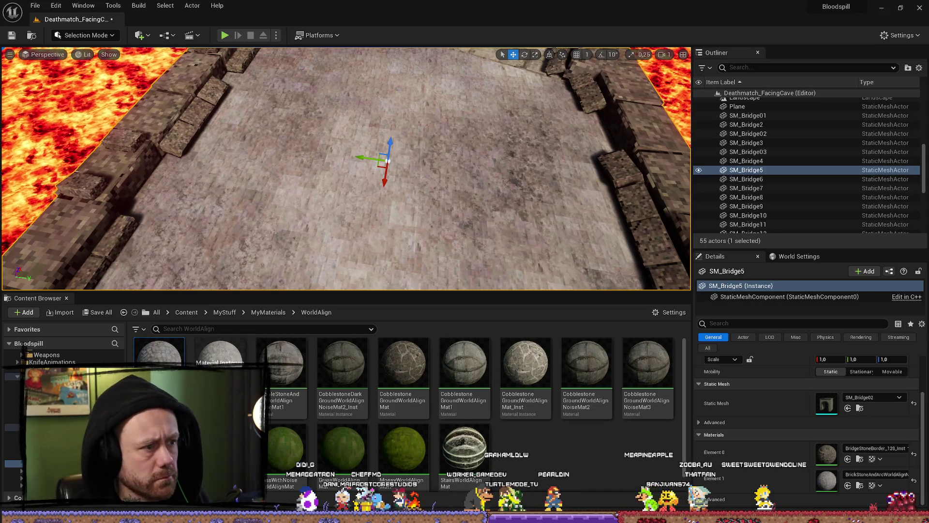
- Inspect SM_Bridge5's floor texture up close, then minimize the editor to reveal the map
left_click_drag(302, 172, 302, 148)
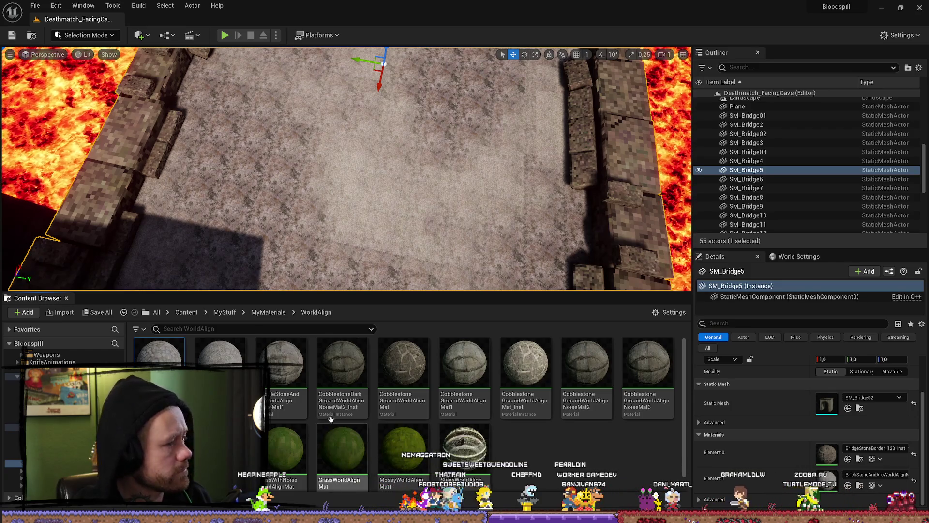
scroll(54, 217, "down", 3)
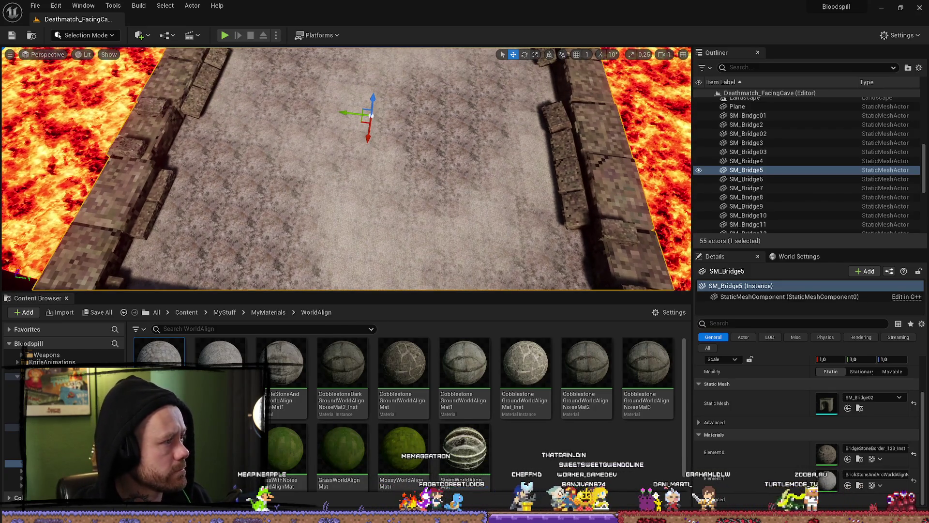
left_click(880, 9)
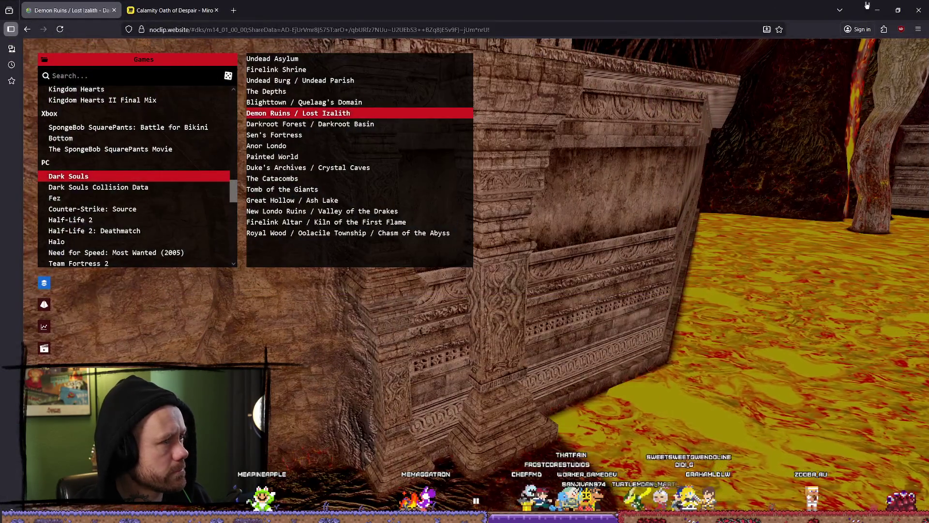
- Minimize the browser to bring the Unreal Editor, showing the MyMaterials folder, back to the front
left_click(880, 11)
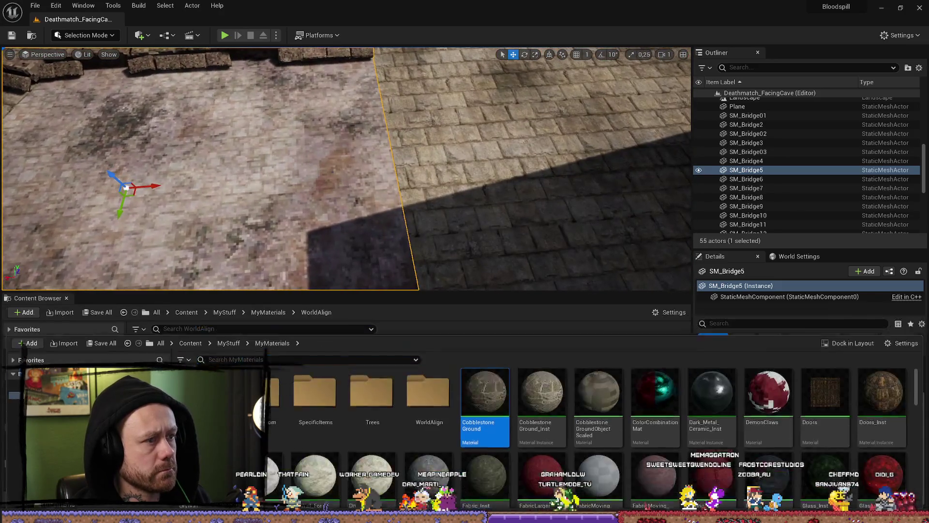
- Apply BrickStoneAndArcWorldAlignNoiseMat_Inst to Cube_BP9's Cube component, then select SM_Bridge11
left_click_drag(459, 234, 459, 234)
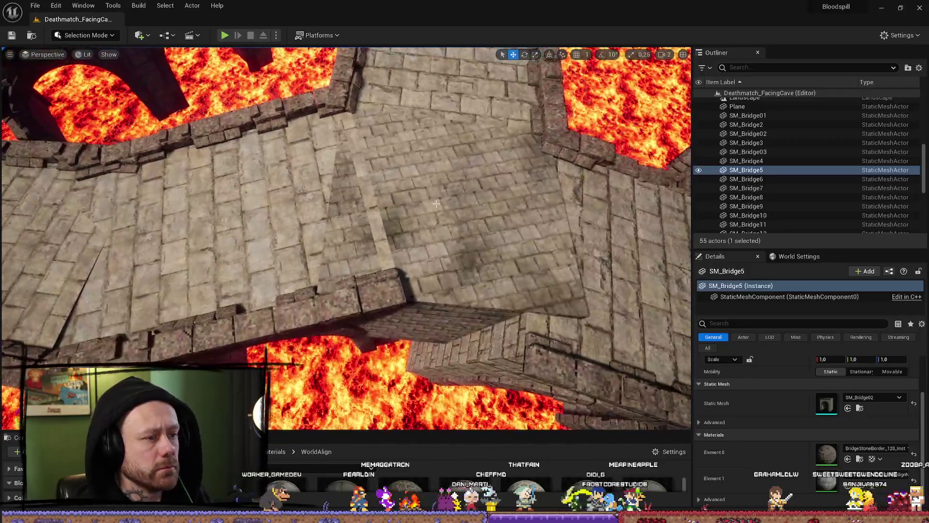
left_click(586, 324)
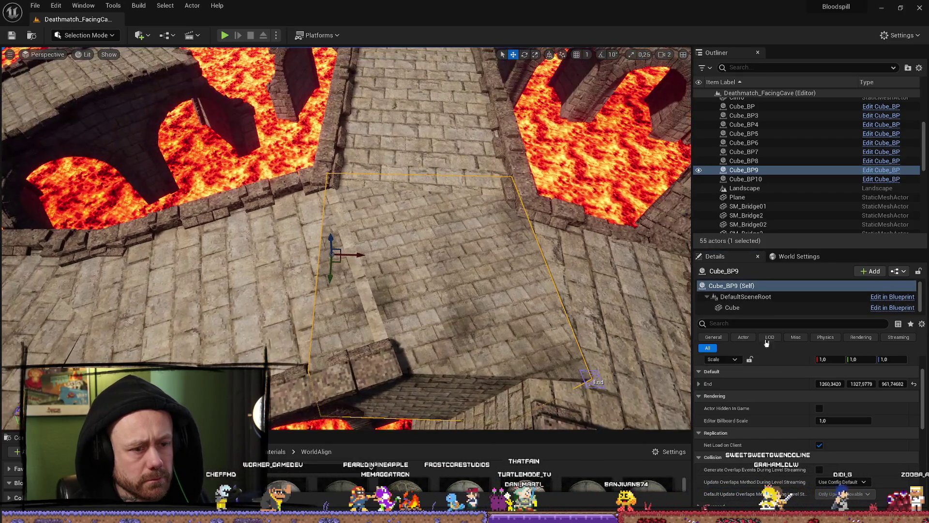
left_click(747, 308)
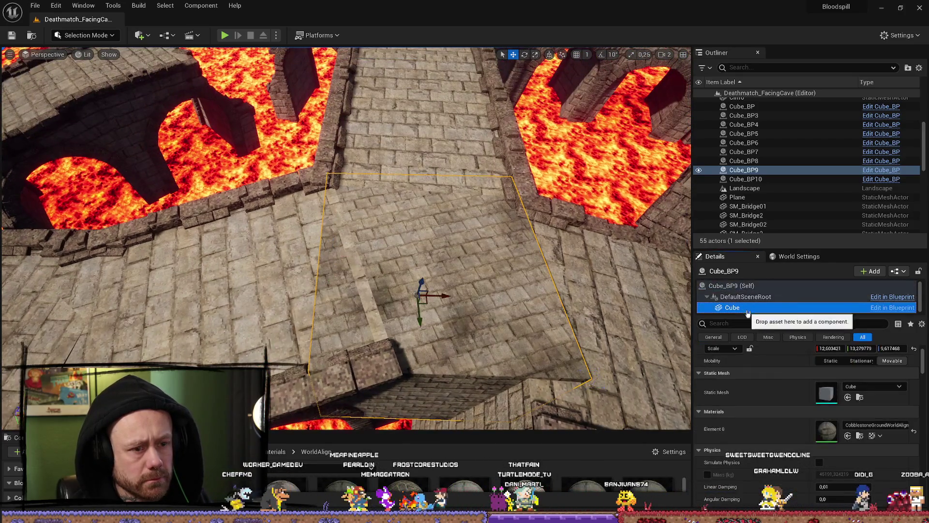
mouse_move(273, 470)
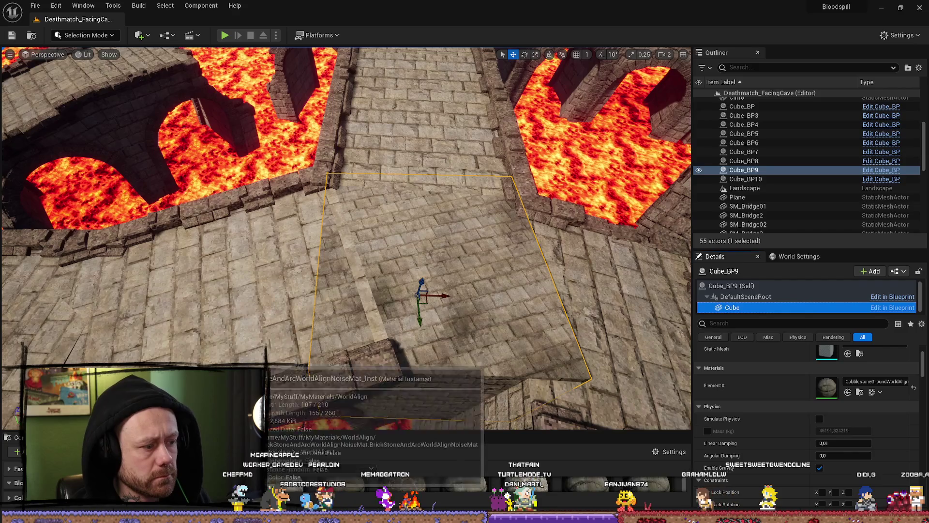
mouse_move(273, 469)
left_mouse_down()
mouse_move(435, 291)
mouse_move(426, 271)
left_mouse_up()
scroll(435, 291, "down", 2)
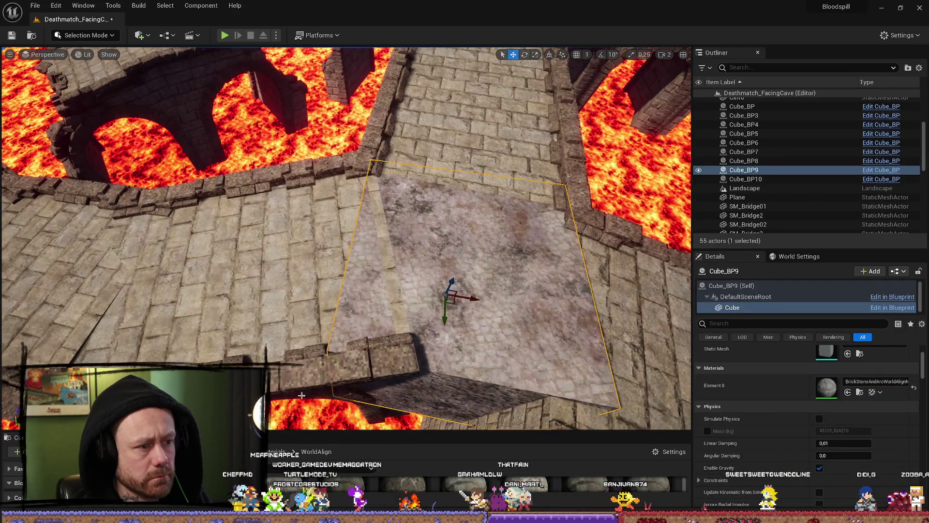
left_click(266, 271)
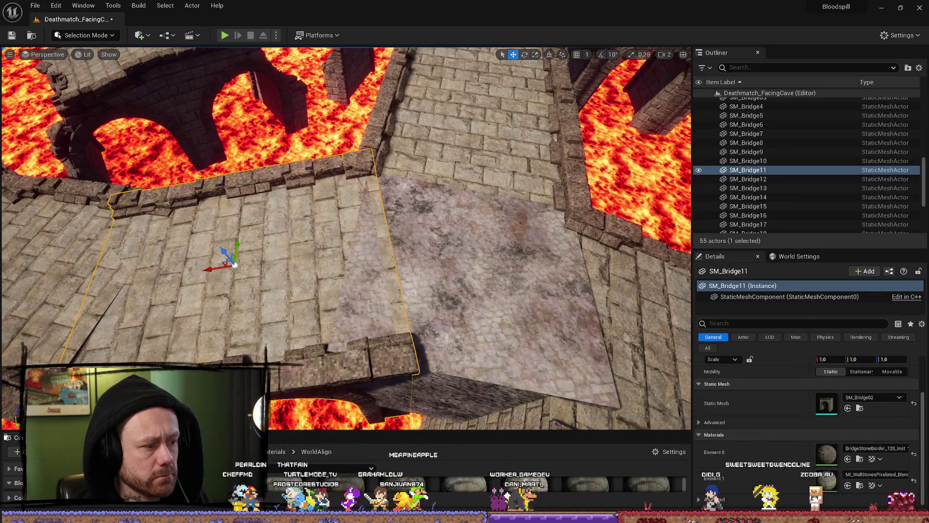
- Assign BrickStoneAndArcWorldAlignNoiseMat_Inst to SM_Bridge11's floor slot and compare it with Cube_BP9
mouse_move(273, 470)
left_mouse_down()
mouse_move(784, 460)
mouse_move(826, 479)
left_mouse_up()
left_click(369, 315)
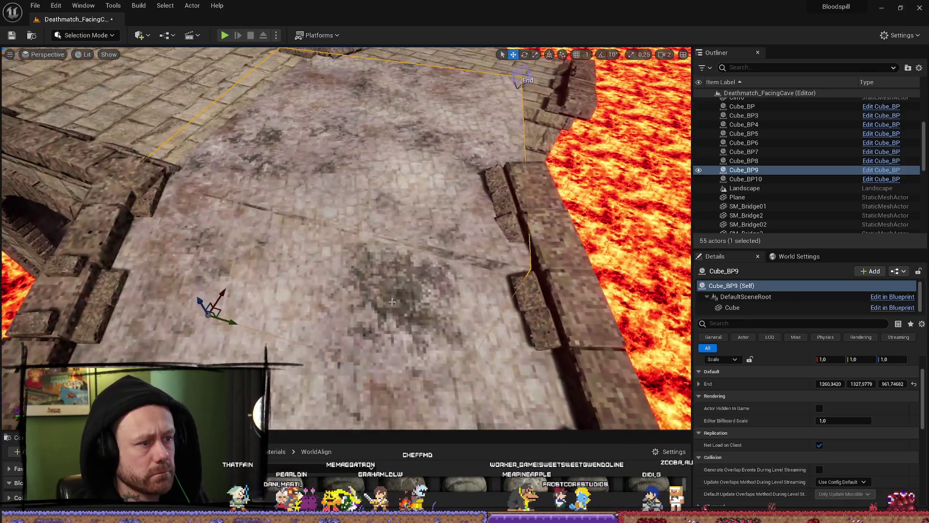
left_click(392, 302)
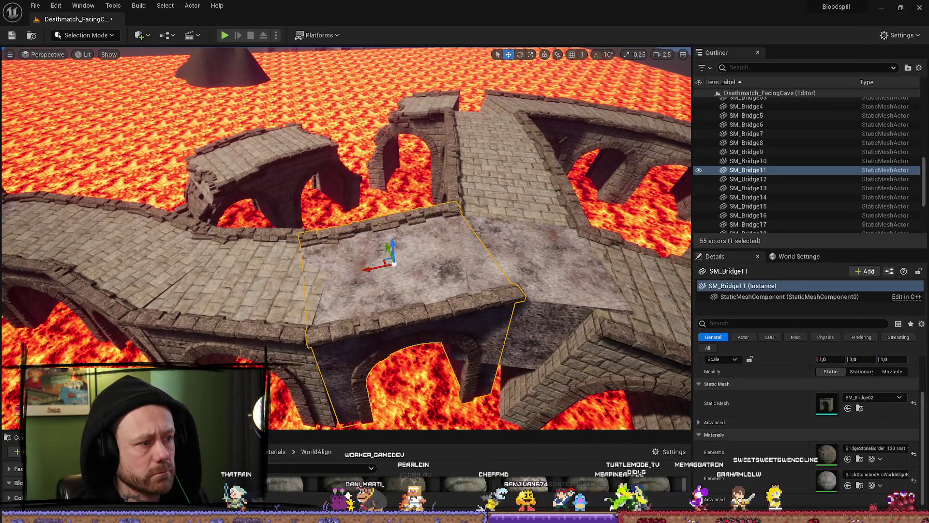
- Frame SM_Bridge12 and orbit around its walkway and arches
scroll(346, 237, "up", 3)
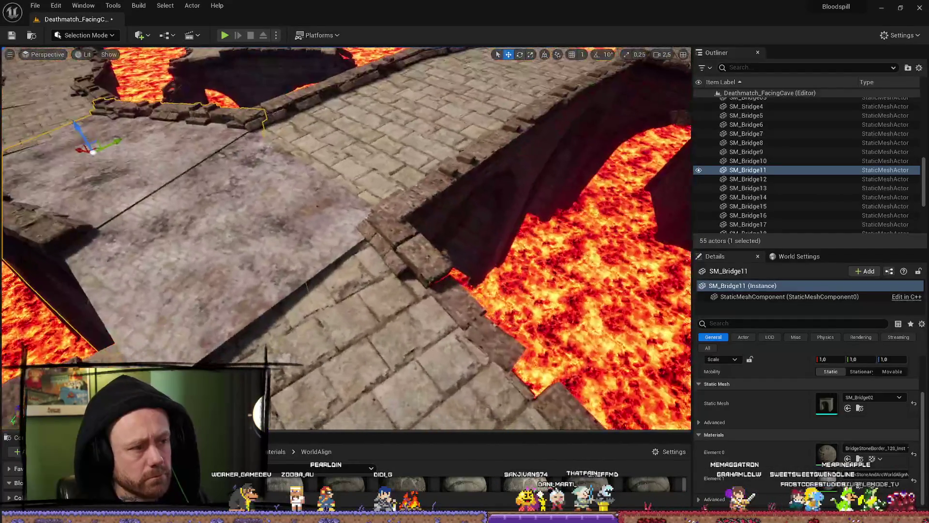
double_click(747, 179)
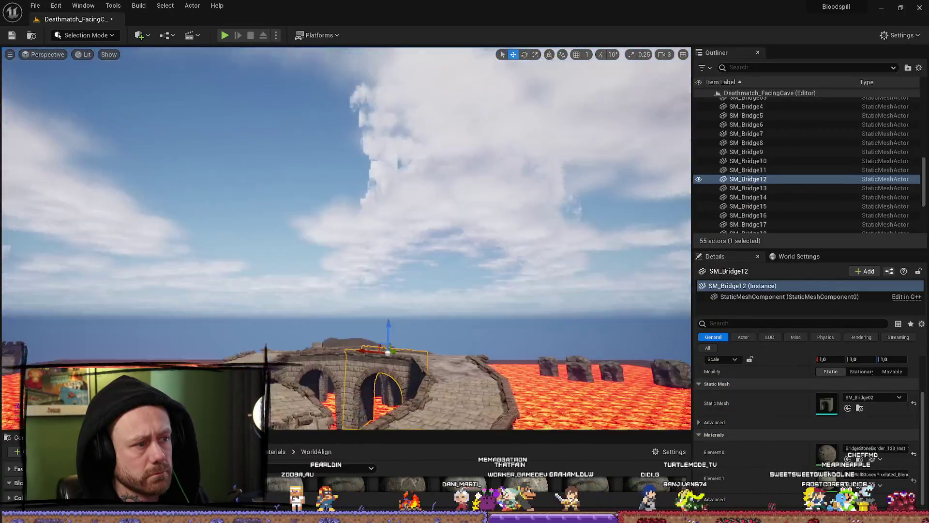
left_click_drag(346, 237, 346, 290)
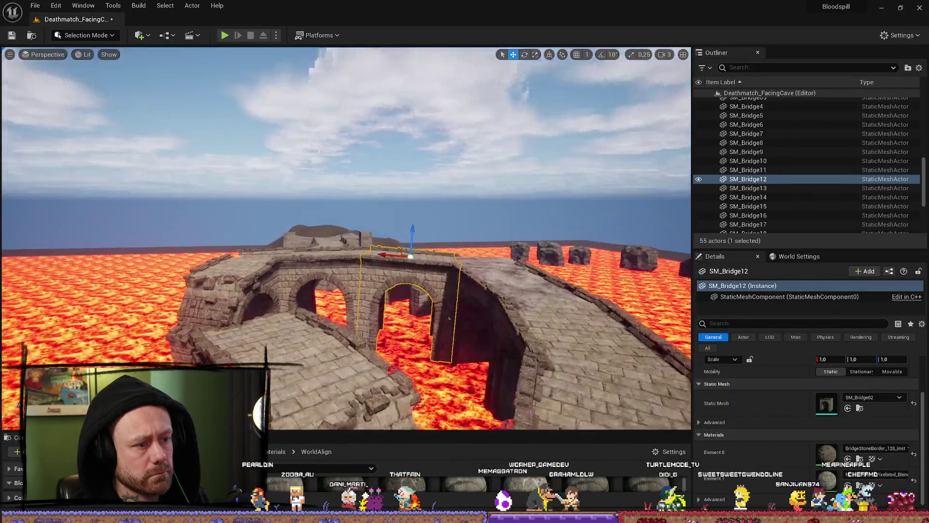
left_click_drag(346, 237, 346, 291)
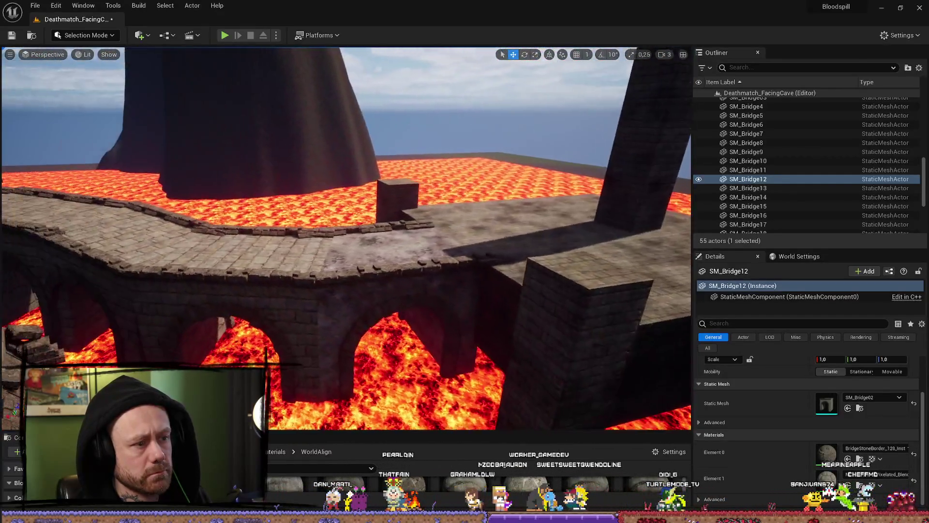
left_click_drag(346, 237, 249, 237)
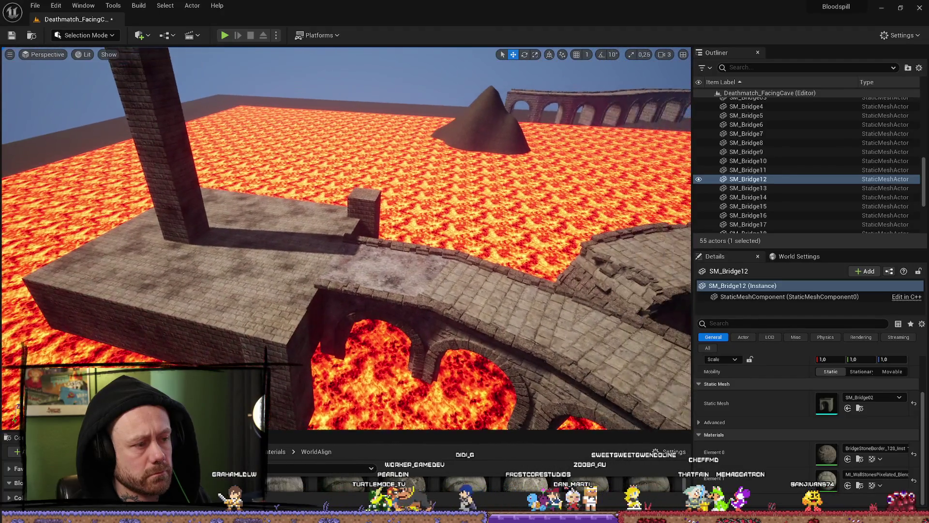
mouse_move(346, 237)
left_mouse_down()
mouse_move(395, 237)
mouse_move(394, 291)
left_mouse_up()
left_click_drag(384, 160, 383, 193)
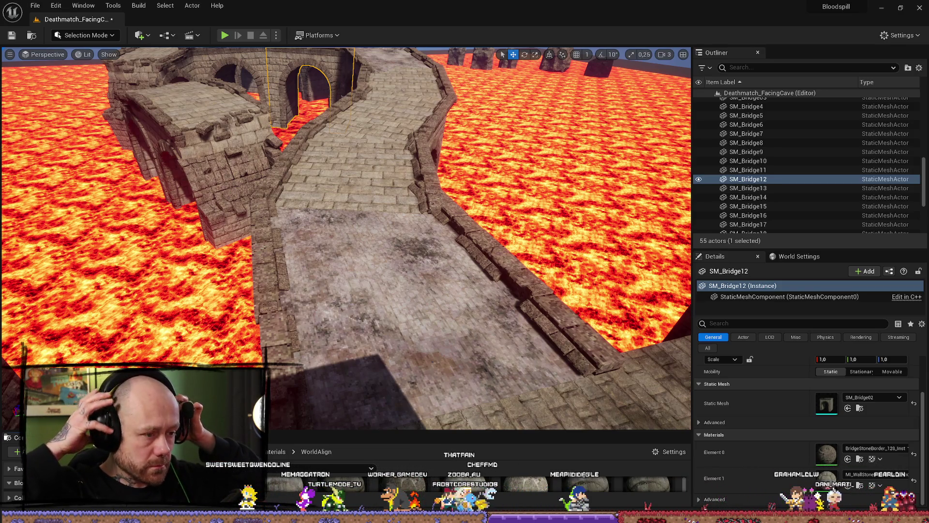
- Select SM_Bridge5, enlarge the Content Browser's material list, and frame the piece
left_click(372, 278)
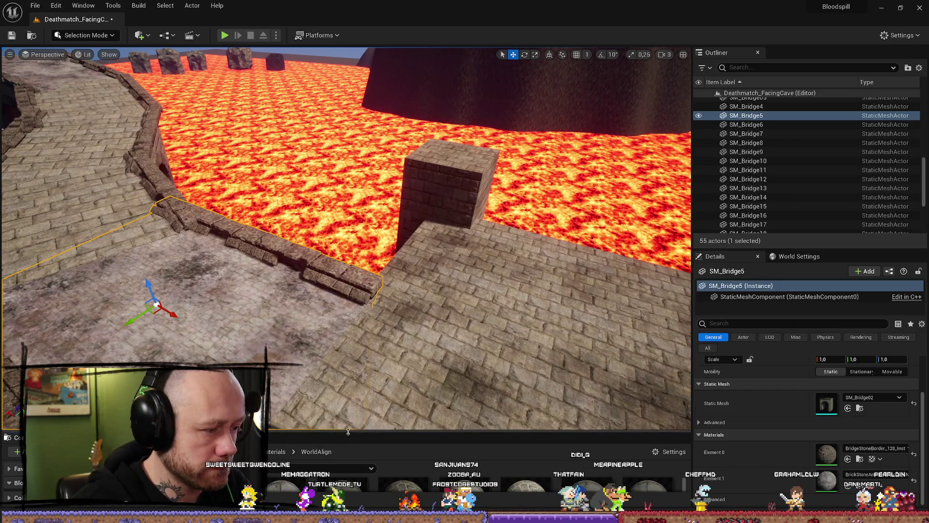
left_click_drag(348, 431, 348, 354)
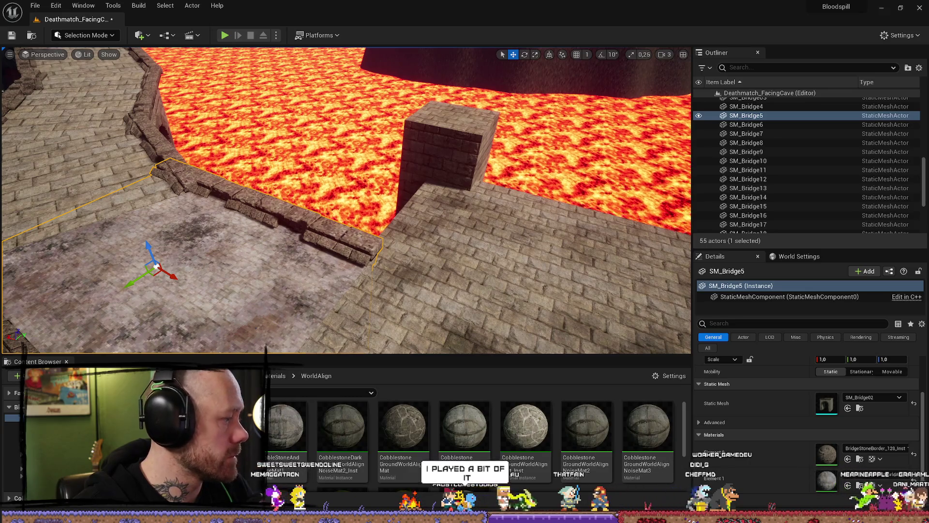
scroll(348, 291, "down", 5)
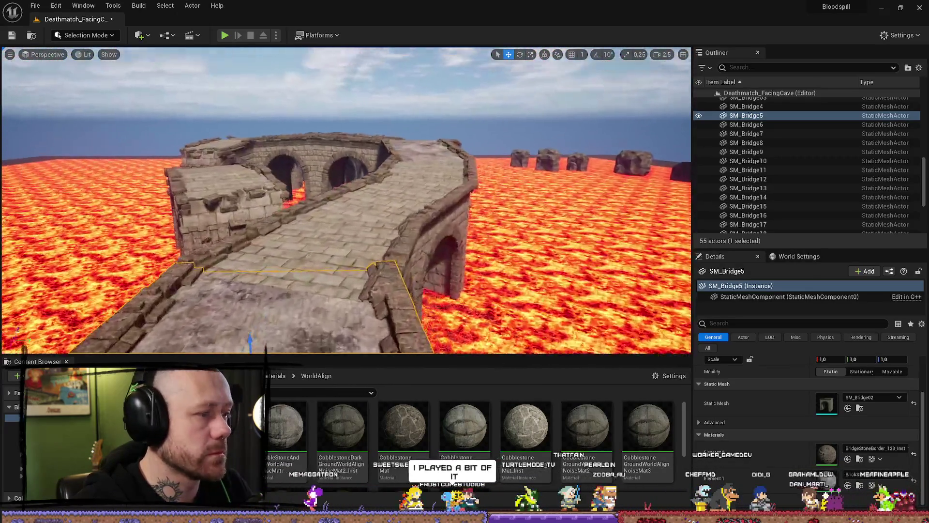
key("f")
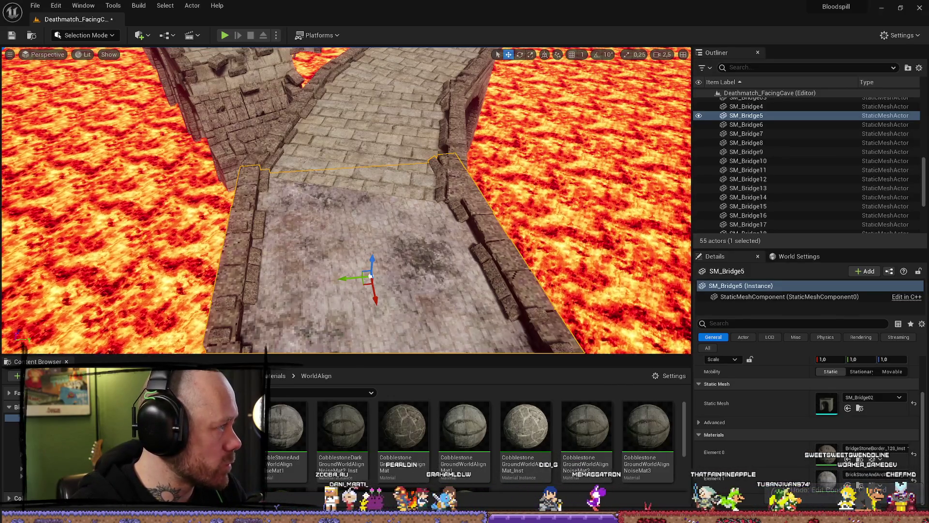
- Undo the recent component edit and the material replacement on the bridge pieces
left_click_drag(371, 276, 370, 309)
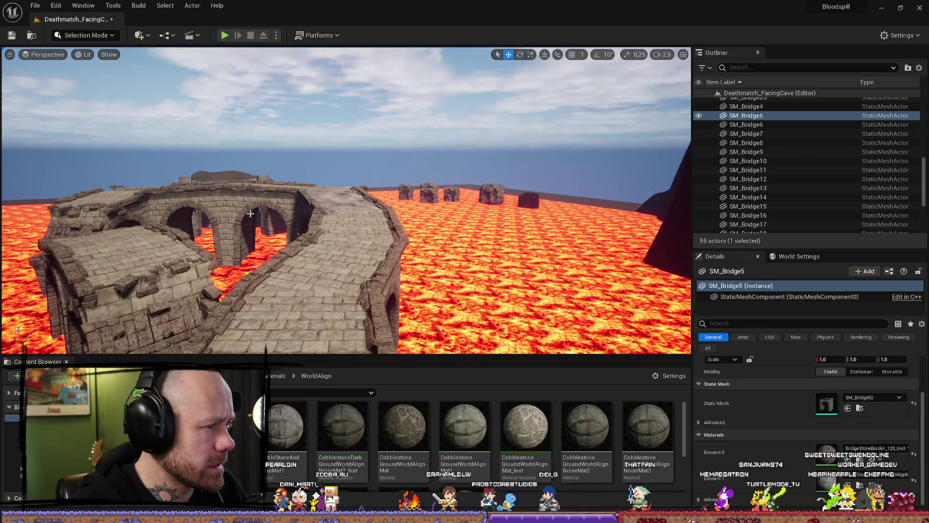
key("ctrl+z")
mouse_move(322, 221)
left_mouse_down()
mouse_move(322, 241)
mouse_move(309, 233)
mouse_move(346, 218)
left_mouse_up()
left_click(322, 242)
key("ctrl+z")
key("ctrl+z")
key("ctrl+z")
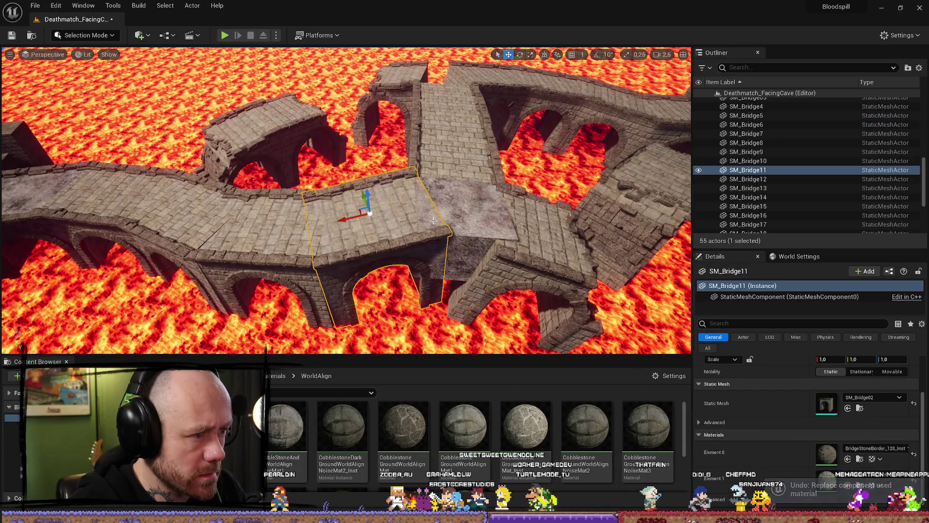
- Fly around SM_Bridge11 to inspect its deck surface near a pillar
left_click_drag(232, 220, 232, 221)
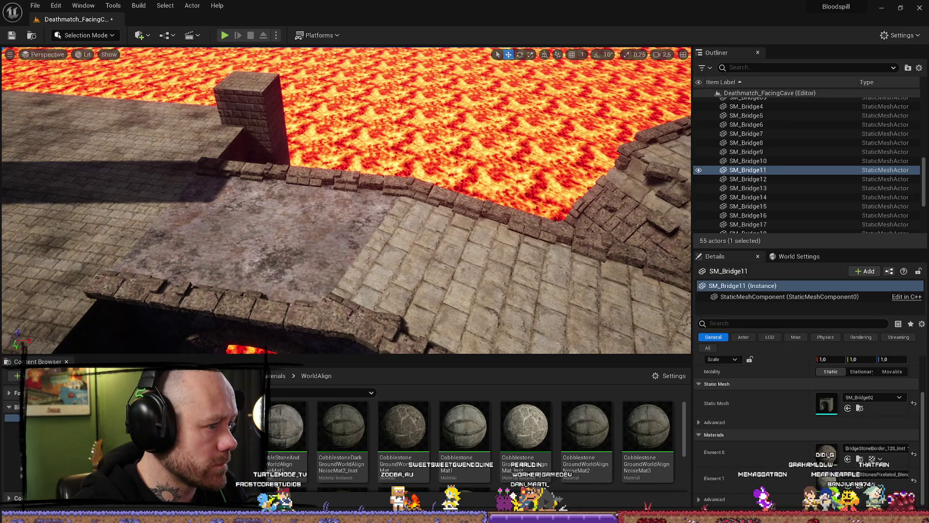
left_click_drag(80, 269, 80, 269)
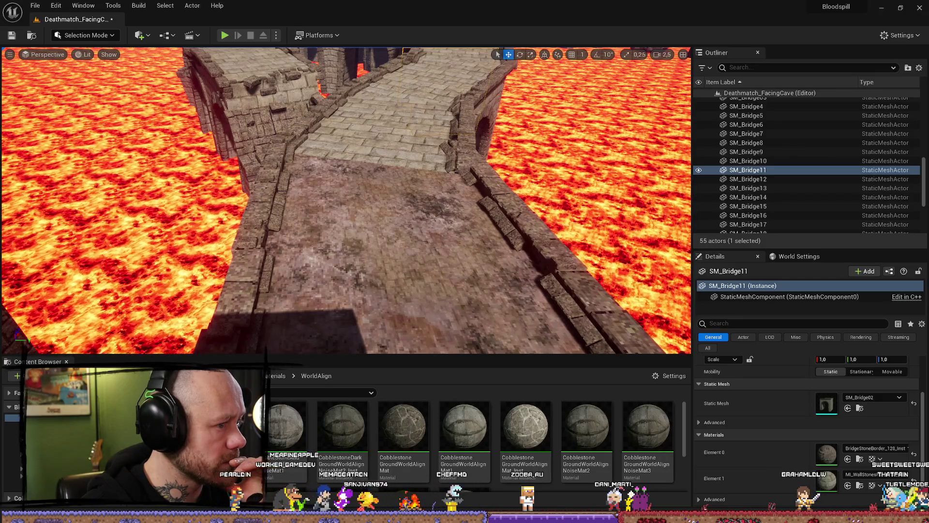
scroll(319, 220, "down", 1)
left_click_drag(324, 221, 290, 202)
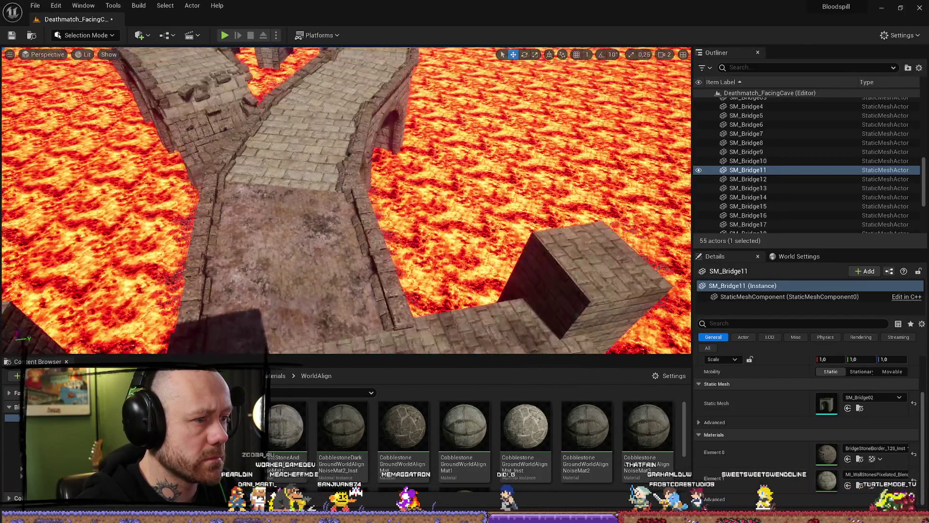
left_click_drag(289, 201, 289, 200)
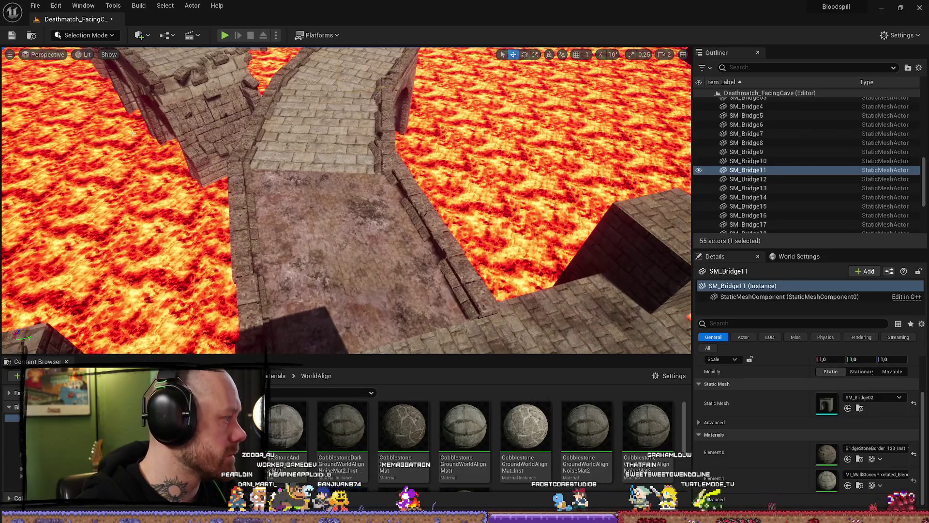
- Play the level full-screen, walk across the bridge in first person, and end the session
left_click(225, 35)
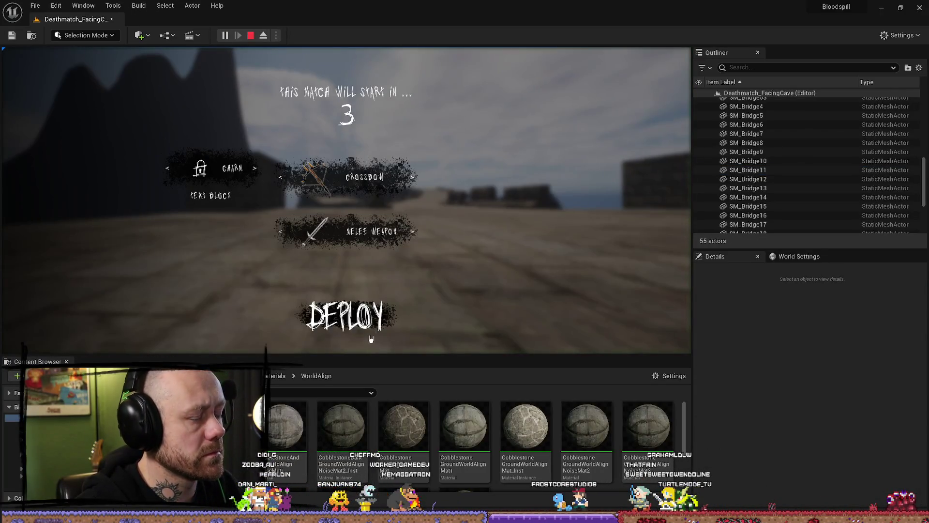
key("F11")
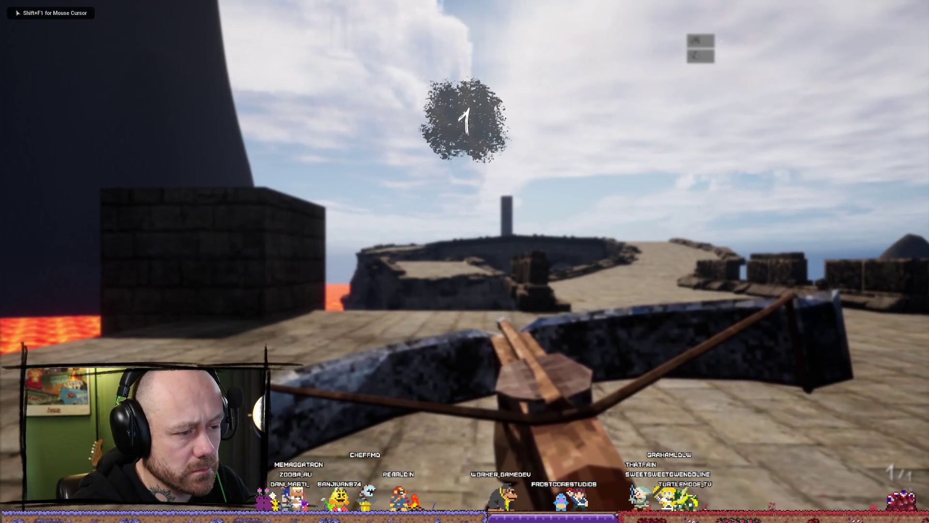
key("w")
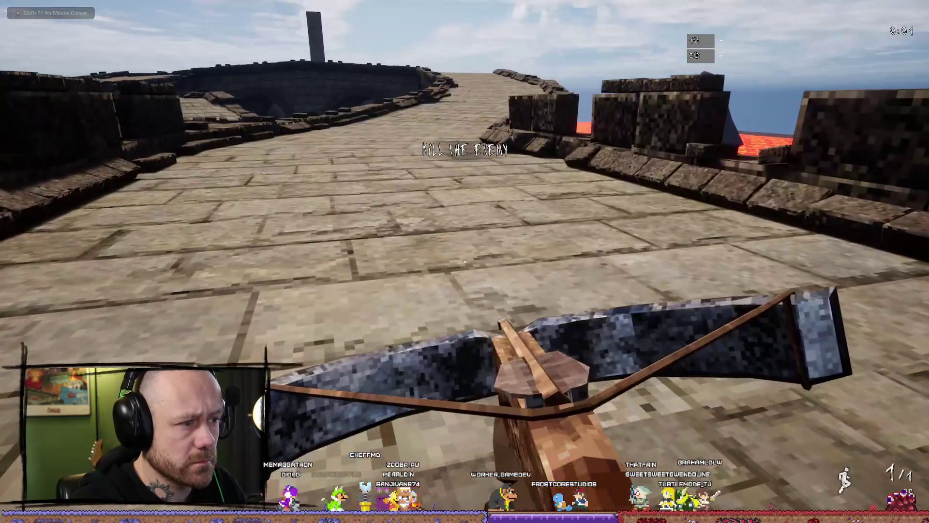
key("w")
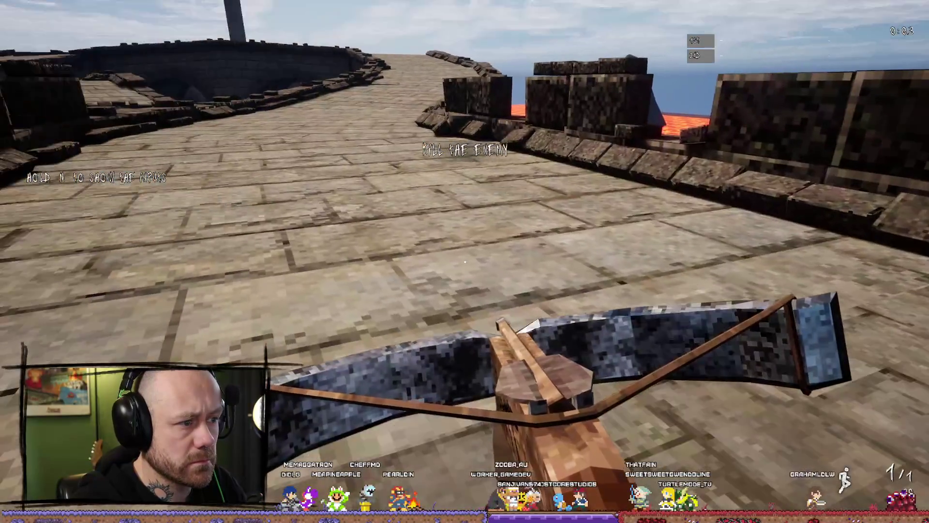
key("Escape")
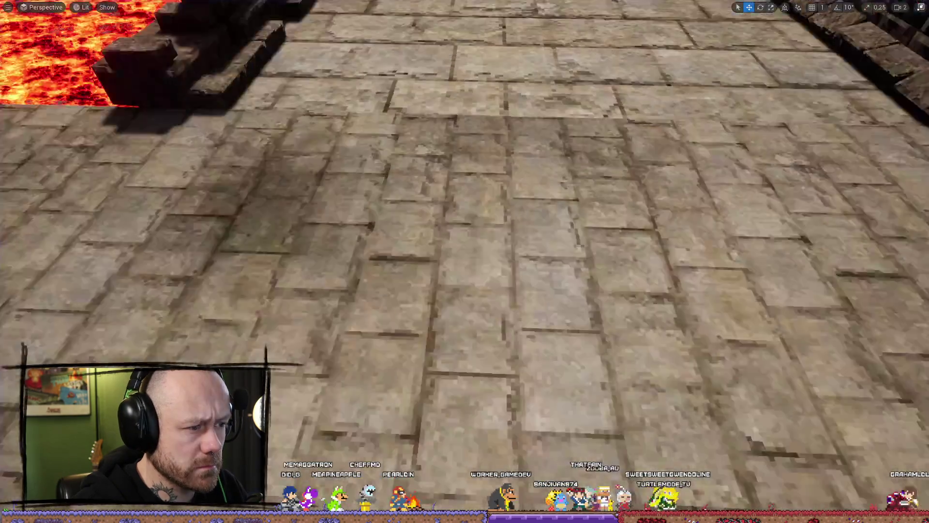
- Select the large stone platform plus the middle and upper bridge sections, then restore the layout
scroll(390, 351, "up", 3)
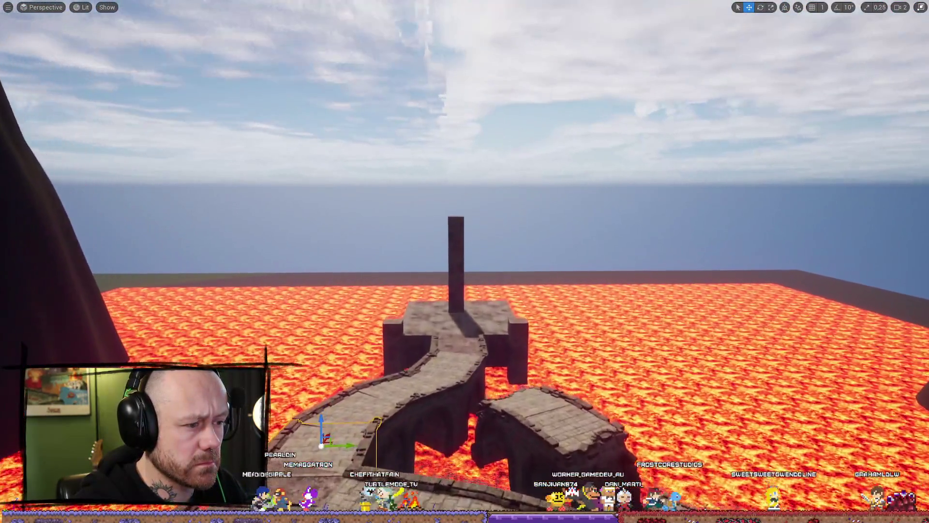
mouse_move(464, 261)
left_mouse_down()
mouse_move(901, 305)
mouse_move(581, 281)
left_mouse_up()
left_click(394, 208)
left_click(573, 276)
left_click(266, 188, "ctrl")
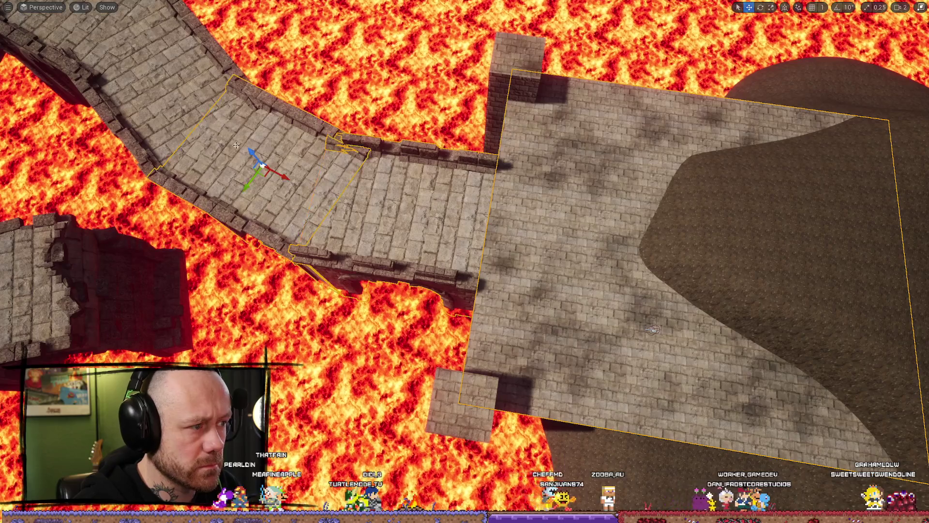
left_click(145, 106, "ctrl")
left_click(921, 7)
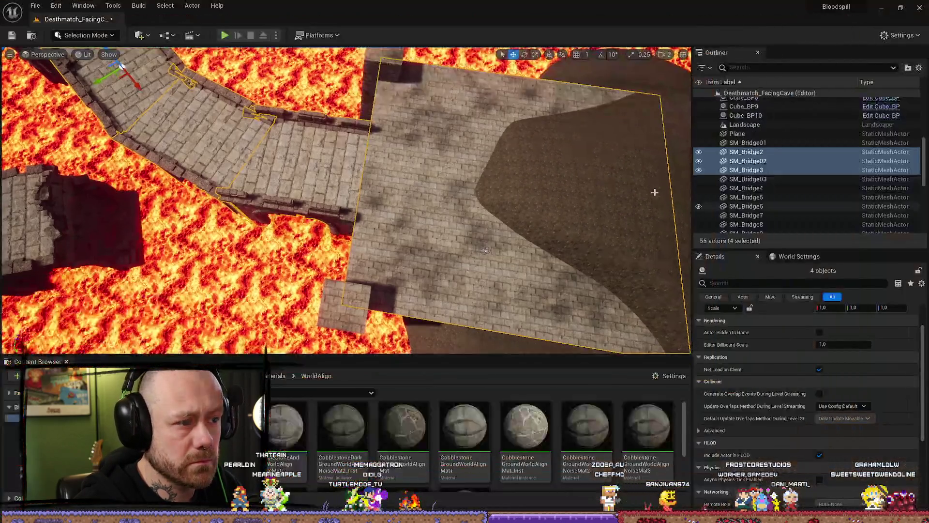
- Give the platform's Cube component the brown world-aligned BrickStone ground material
left_click(520, 269)
scroll(778, 401, "down", 5)
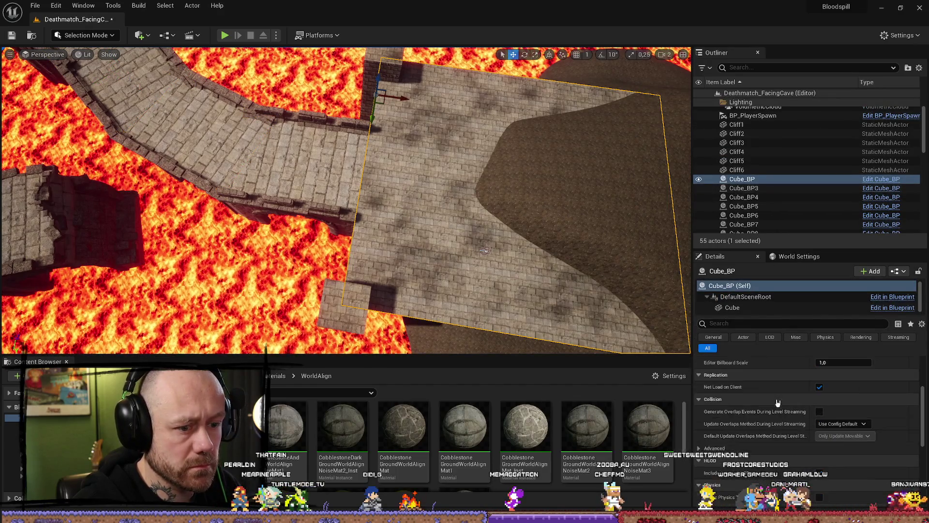
scroll(778, 406, "up", 8)
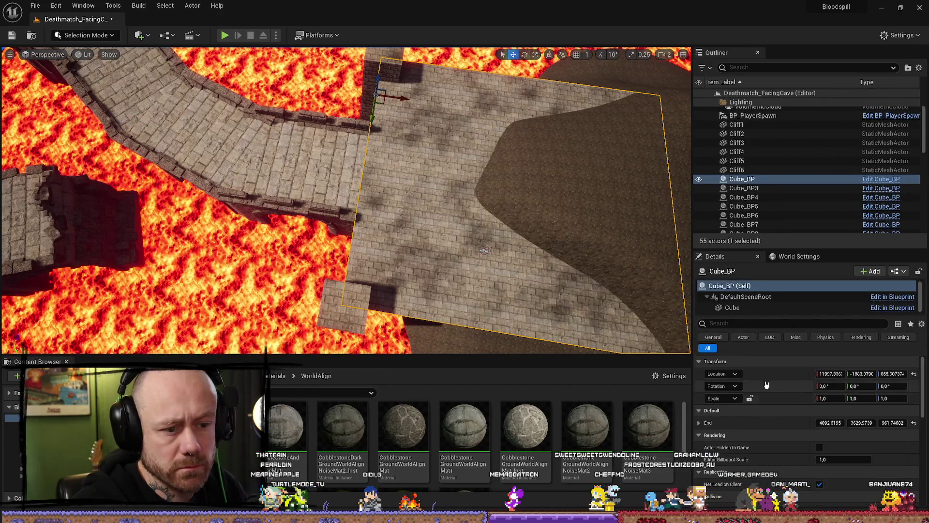
left_click(804, 308)
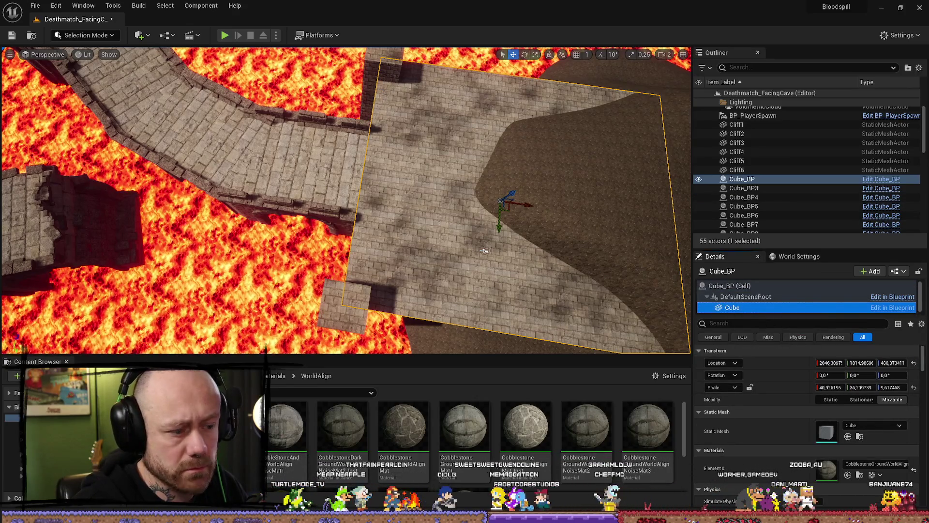
left_click_drag(285, 426, 827, 469)
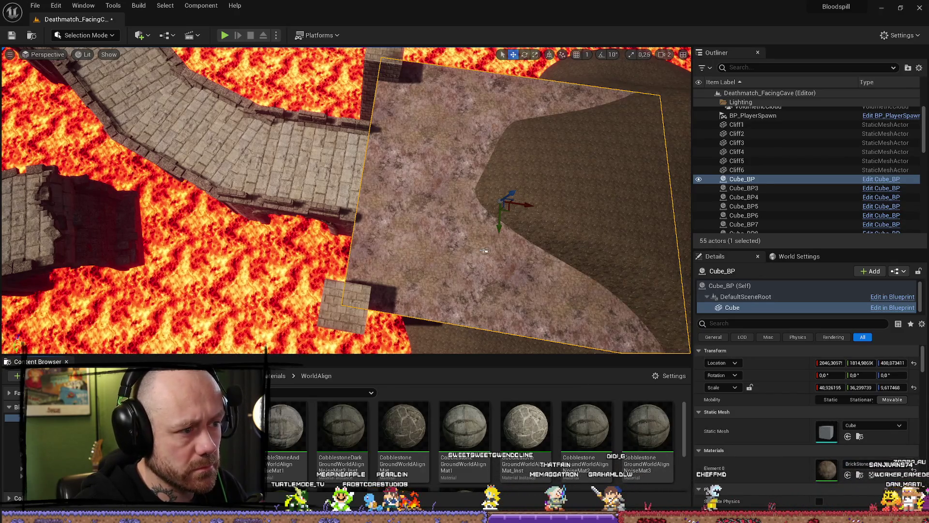
- Assign the same ground material to SM_Bridge2, then delete the overlapping bridge piece
left_click(356, 167)
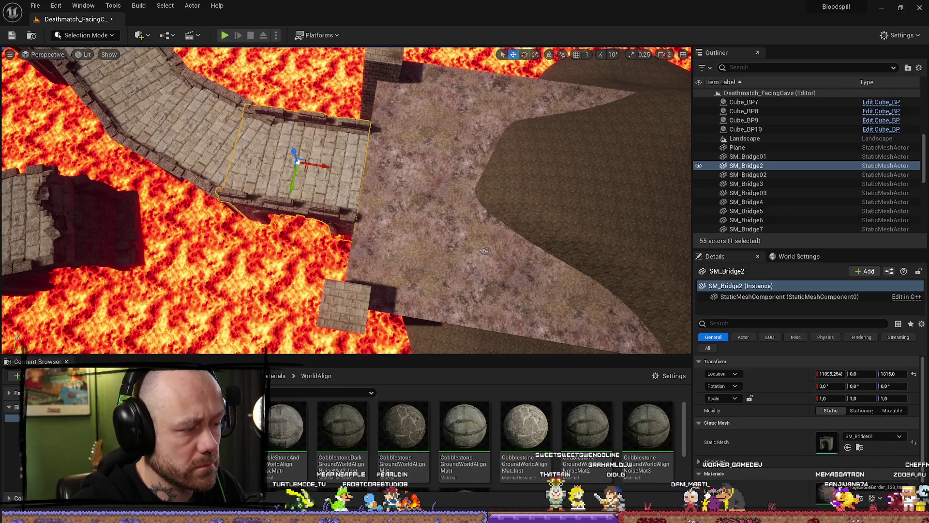
left_click_drag(286, 426, 878, 482)
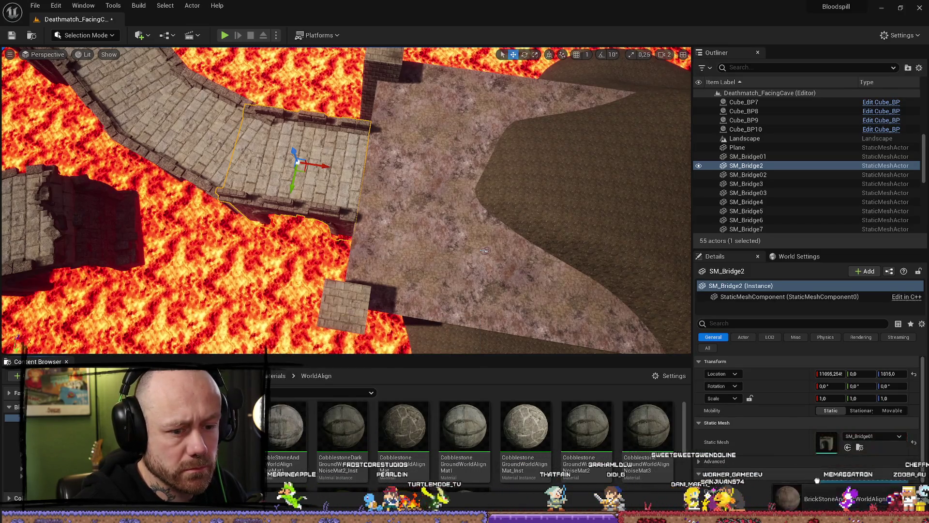
scroll(808, 411, "down", 2)
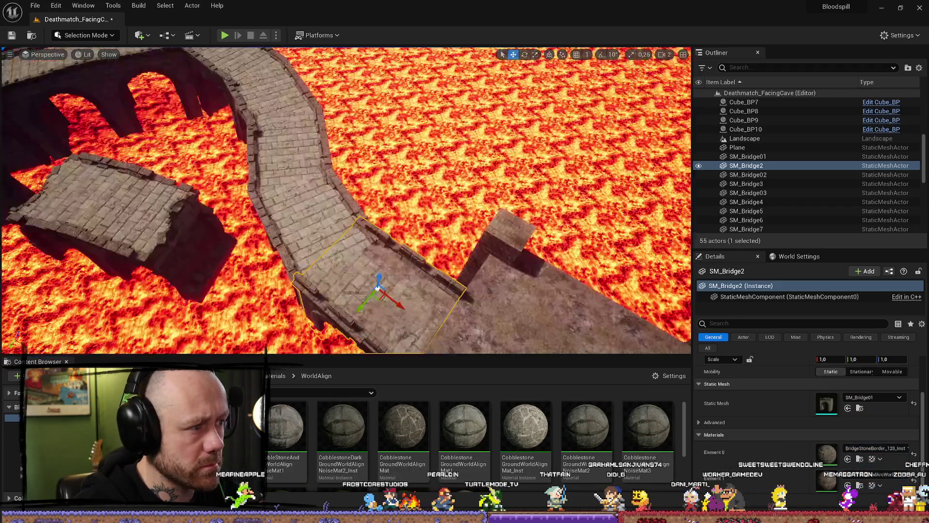
left_click_drag(421, 234, 421, 234)
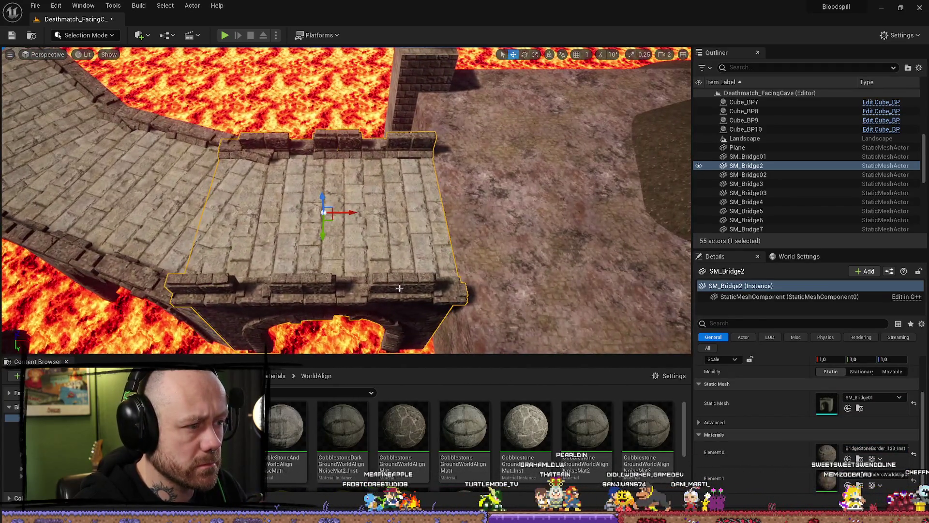
key("Delete")
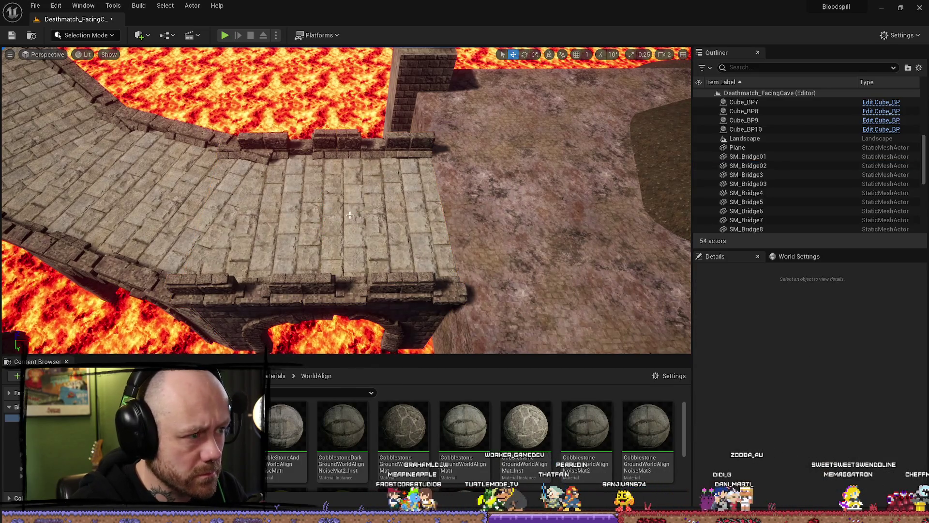
- Delete the duplicate bridge piece underneath, then undo that deletion
left_click(387, 267)
key("Delete")
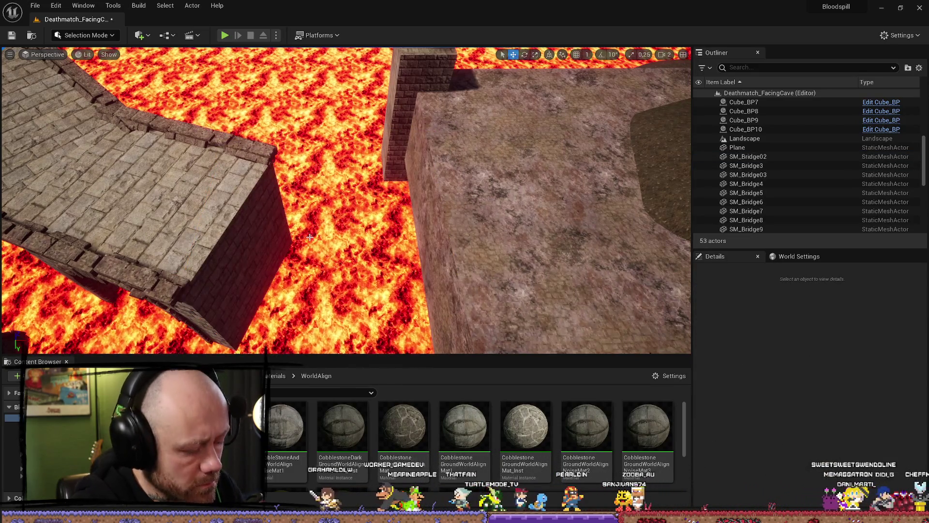
key("ctrl+z")
left_click(186, 179)
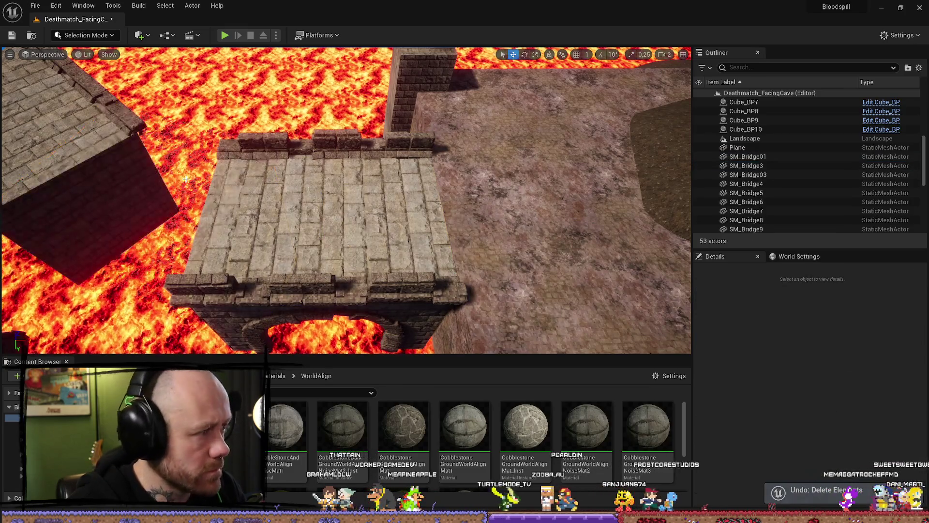
- Apply the brown stone material to SM_Bridge01, frame SM_Bridge02 and SM_Bridge3, and start Play with Alt+P
left_click(324, 203)
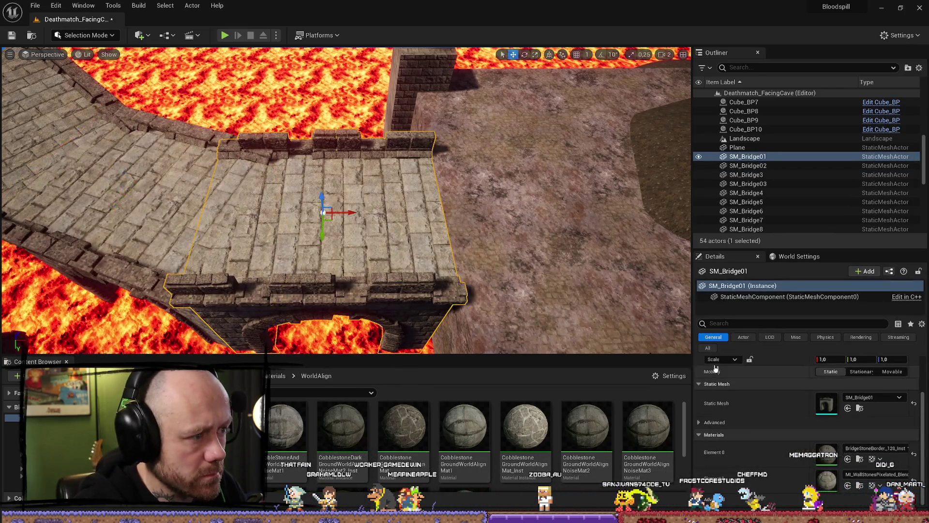
key("f")
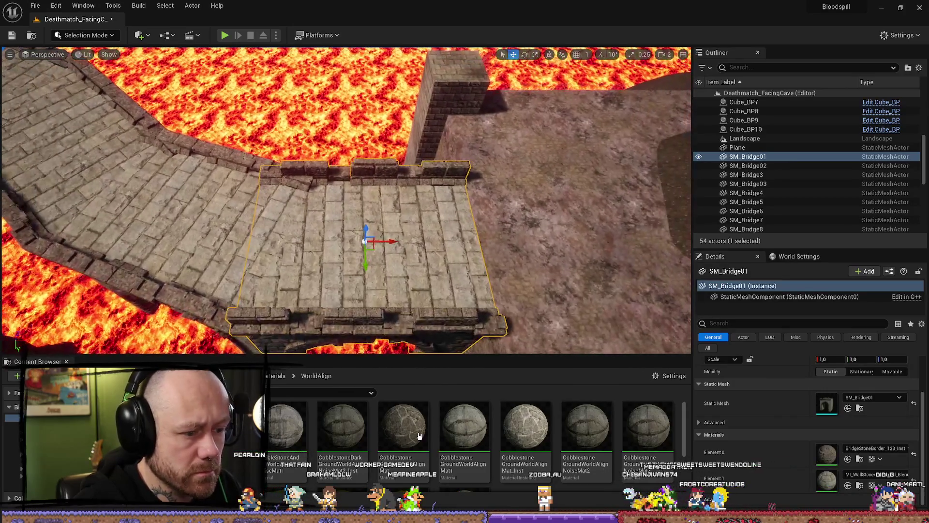
left_click_drag(862, 485, 861, 485)
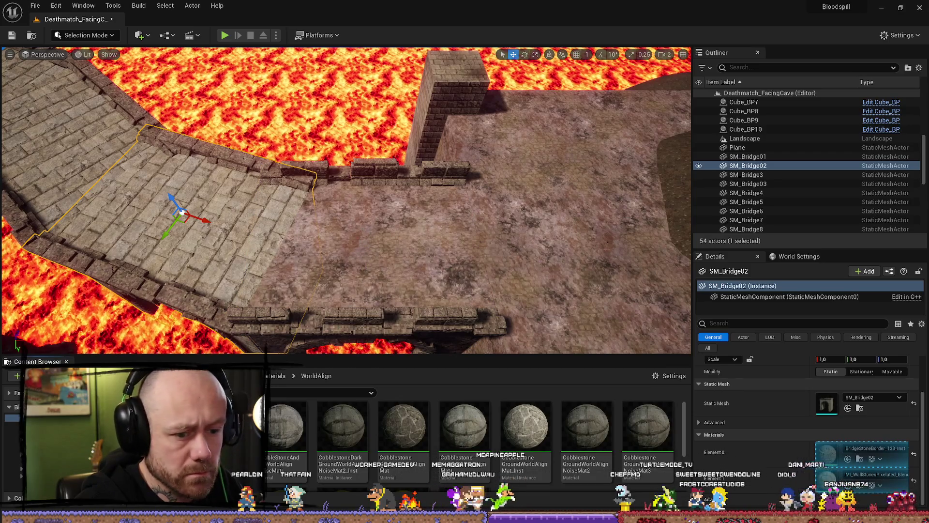
key("f")
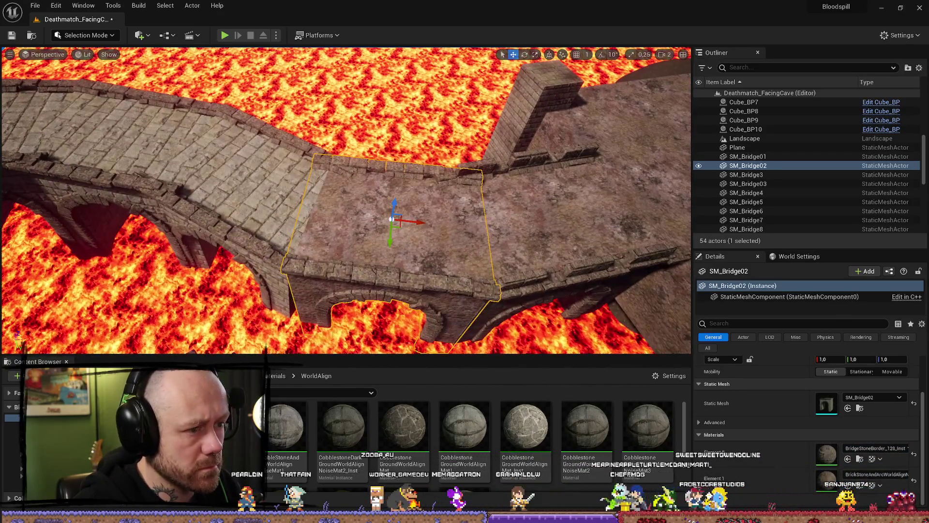
left_click(746, 175)
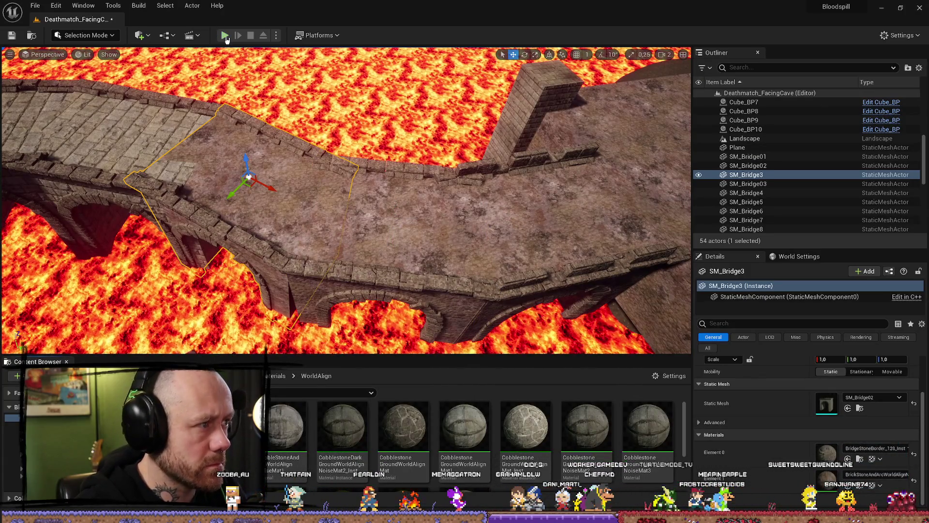
key("alt+p")
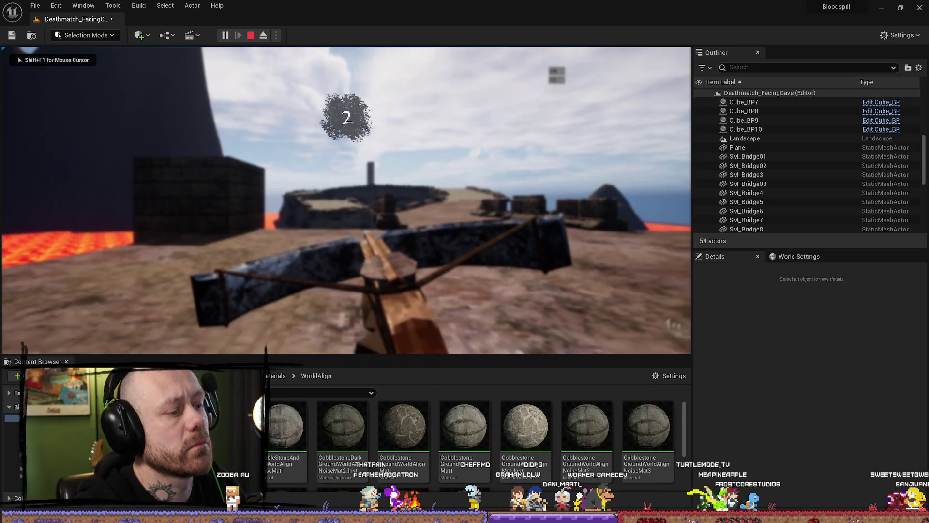
- Switch the play session to full-screen first person to view the brown bridge floors
key("F11")
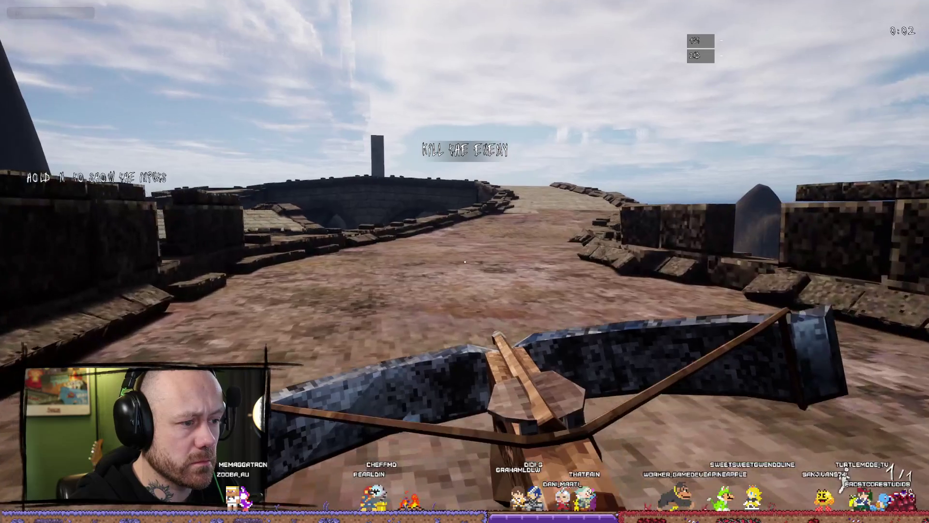
mouse_move(464, 261)
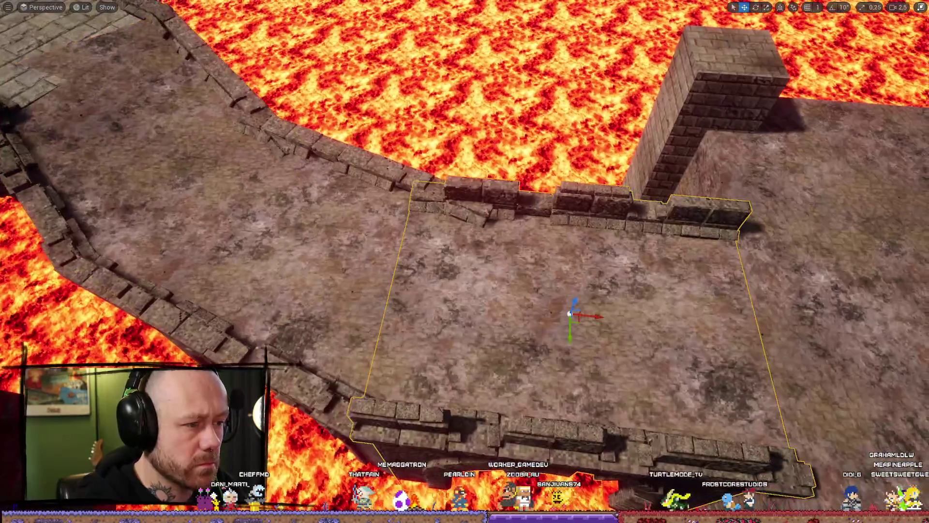
- Look through the material assets, then start a Play-In-Editor test match of the lava level
key("ctrl+space")
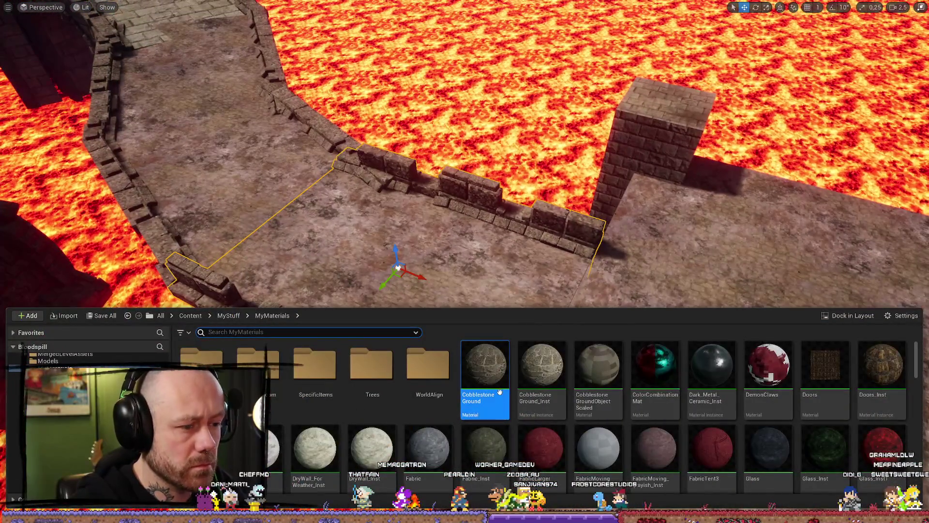
scroll(433, 229, "down", 3)
scroll(433, 229, "up", 5)
key("ctrl+space")
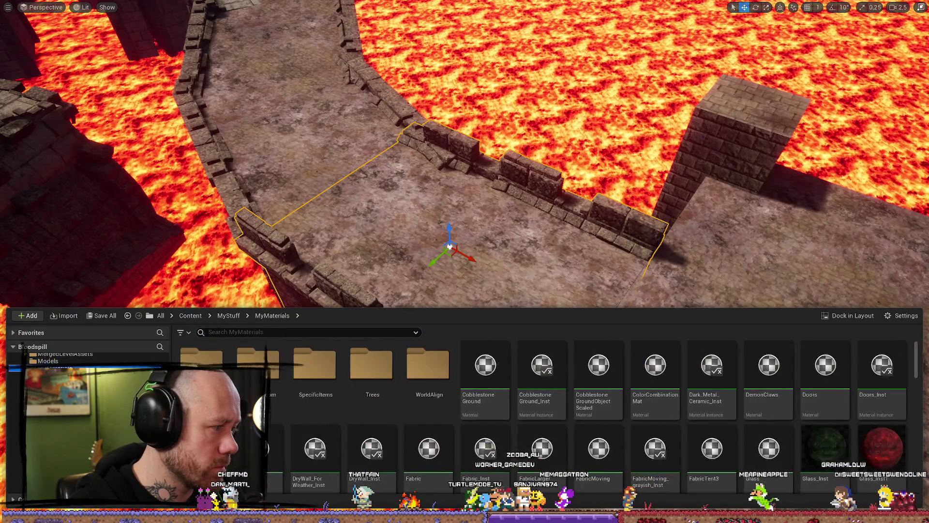
scroll(796, 344, "up", 3)
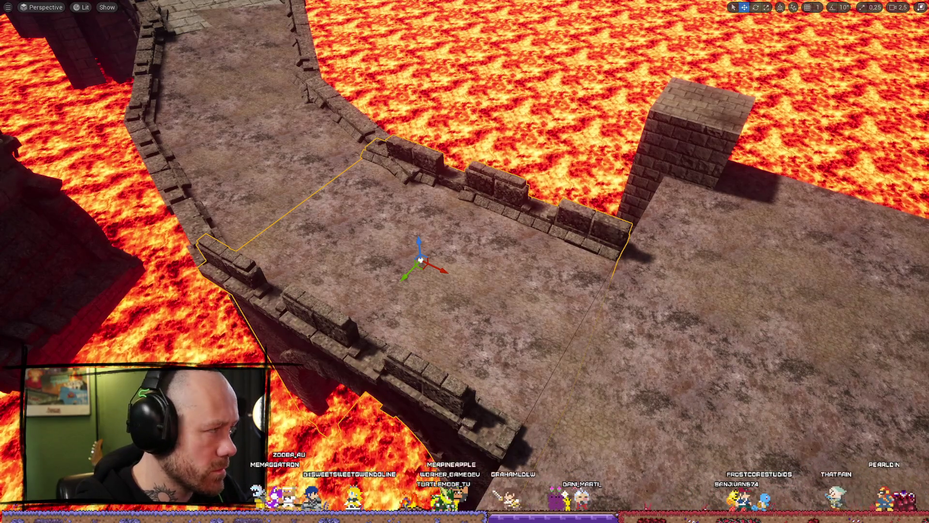
key("alt+p")
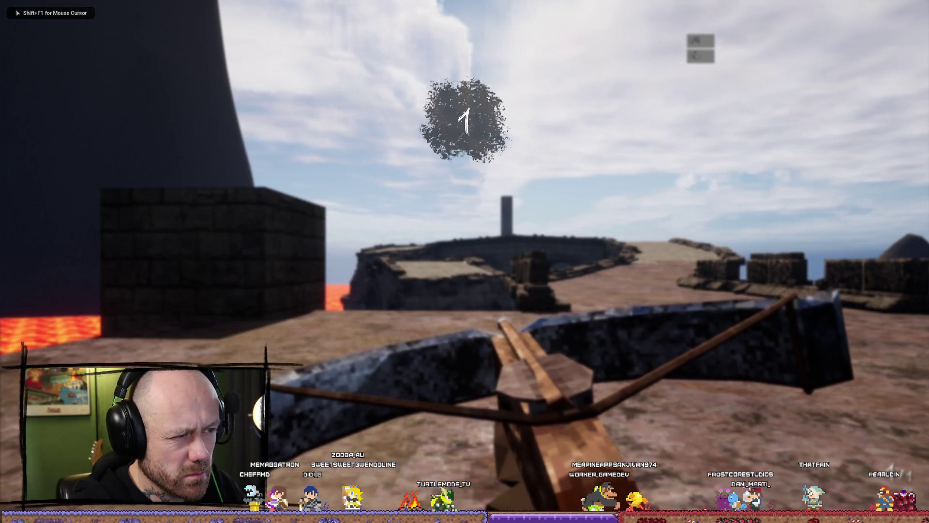
- Walk forward along the stone path in the test match
key("w")
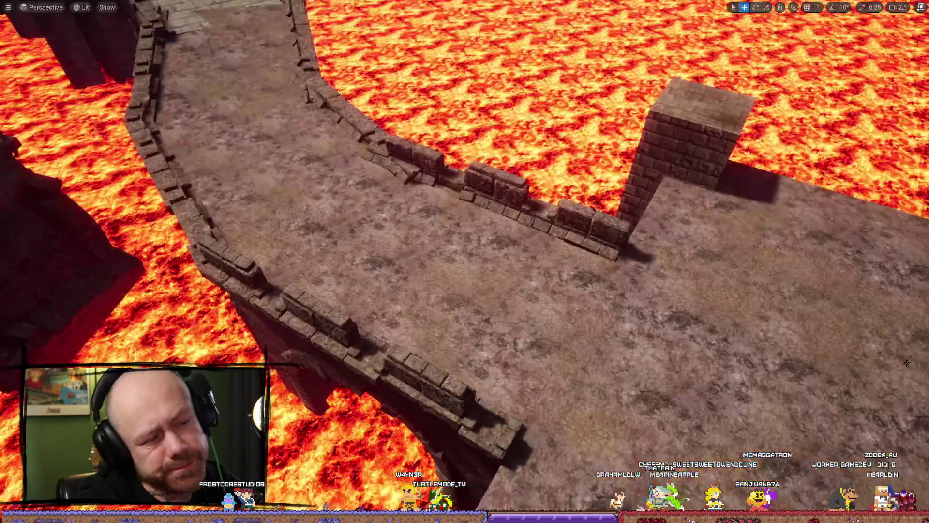
key("f")
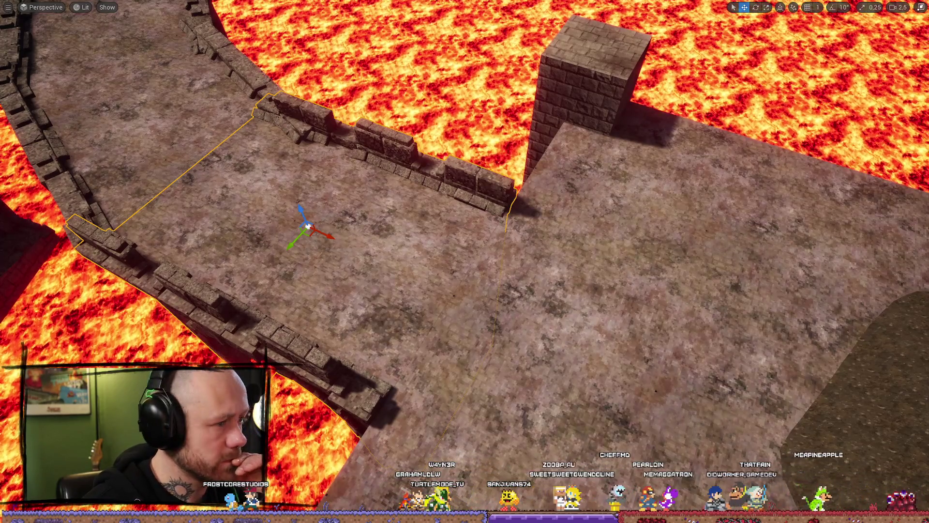
left_click_drag(422, 293, 423, 293)
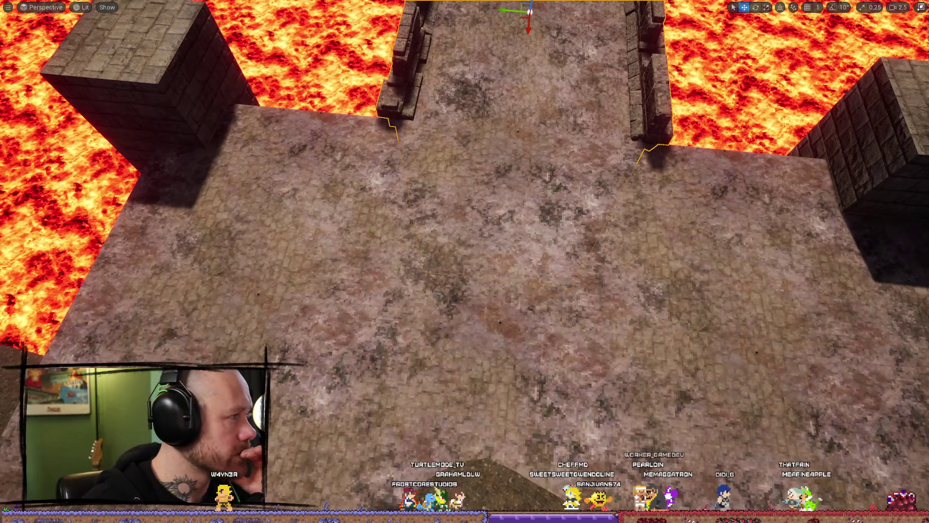
key("alt+Tab")
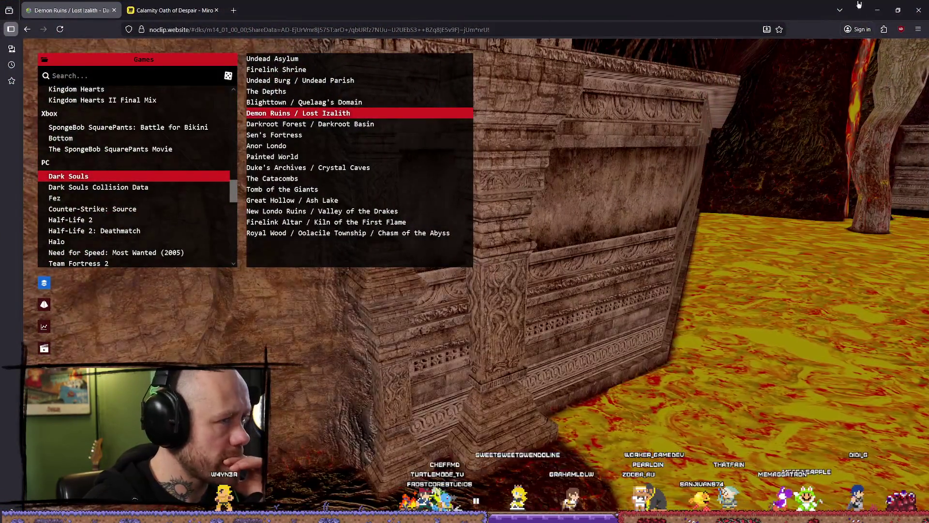
left_click(880, 9)
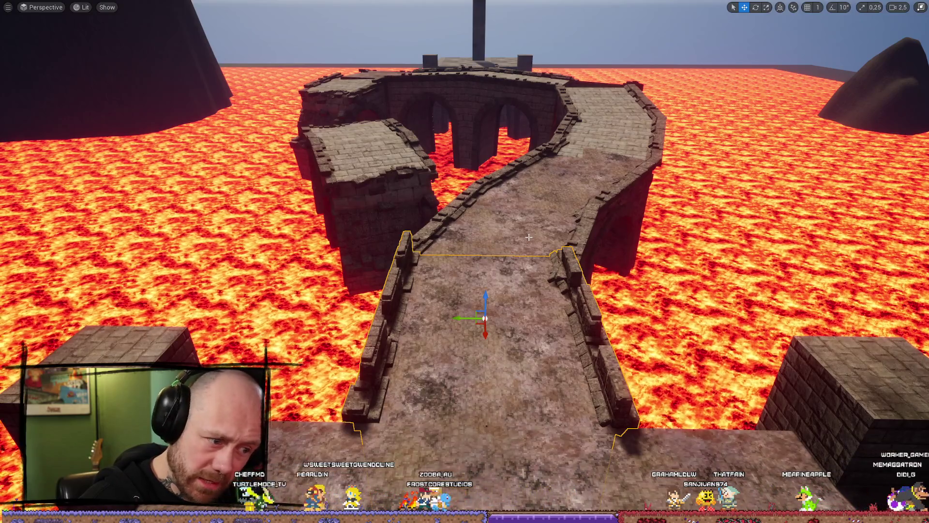
- Fly the view forward over the bridge and bring up the Content Drawer
mouse_move(529, 236)
left_mouse_down()
mouse_move(529, 146)
mouse_move(532, 252)
mouse_move(484, 300)
mouse_move(522, 281)
mouse_move(523, 211)
left_mouse_up()
key("ctrl+space")
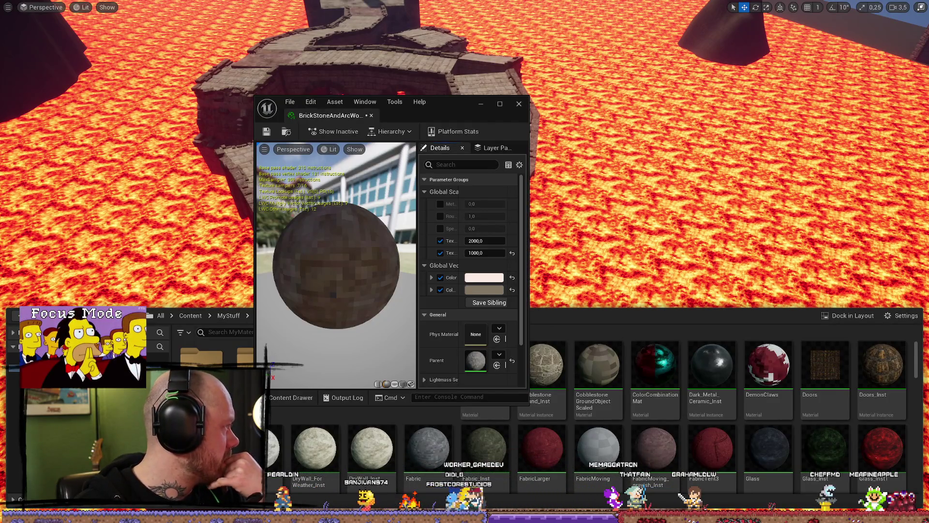
- Move the material editor to the lower-left and switch to File Explorer on PortableSSD (F:)
mouse_move(458, 105)
left_mouse_down()
mouse_move(19, 138)
mouse_move(173, 229)
left_mouse_up()
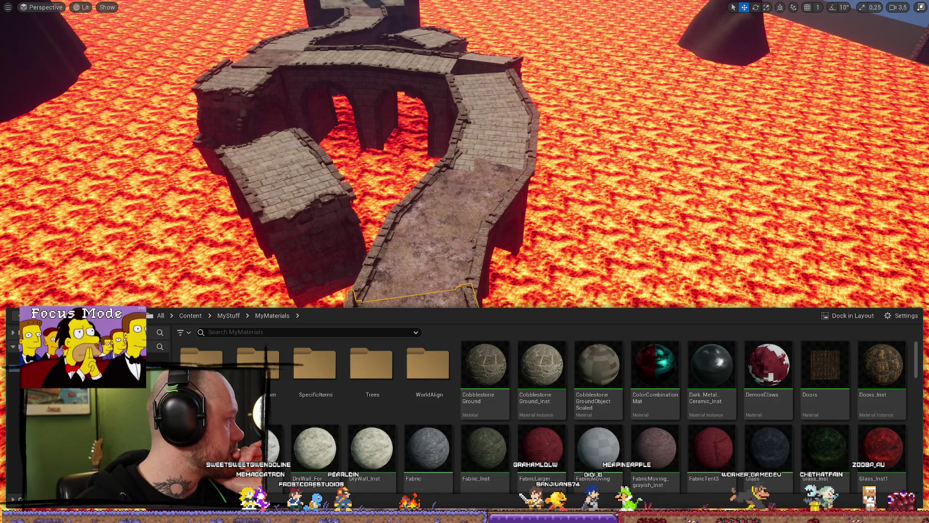
key("alt+Tab")
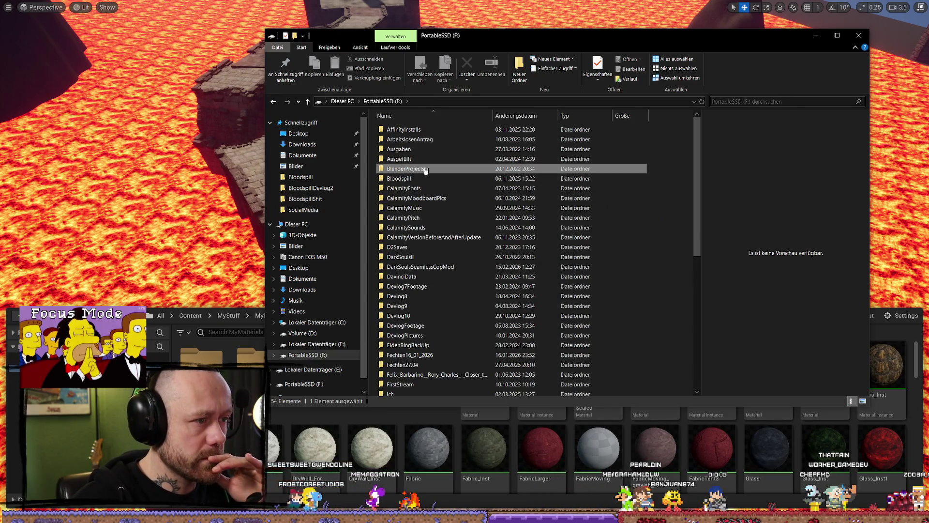
- Navigate into the BlenderProjects\Textures\Wall folder
double_click(406, 168)
double_click(414, 226)
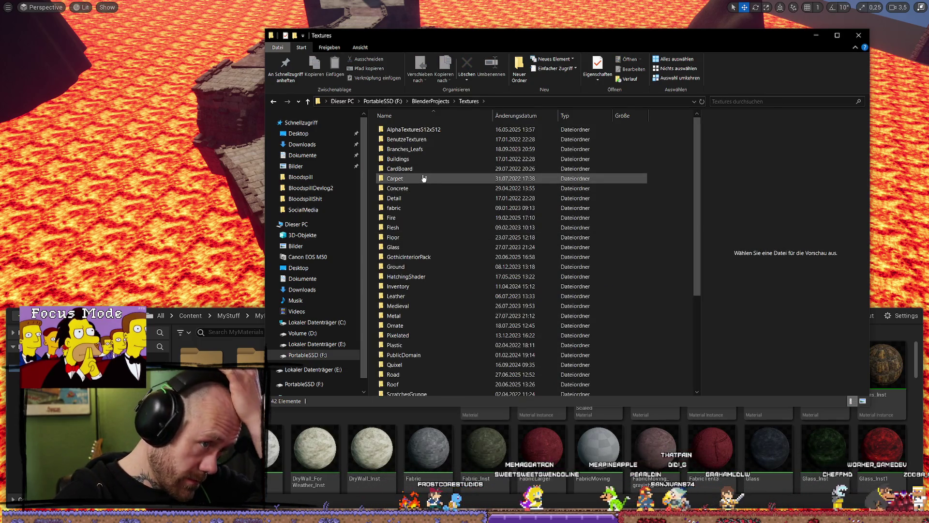
scroll(422, 186, "down", 3)
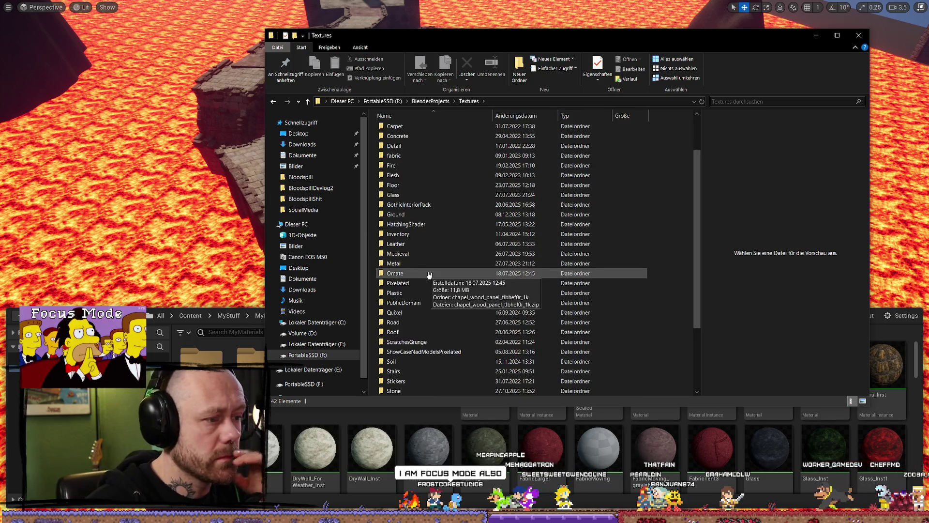
scroll(422, 324, "down", 2)
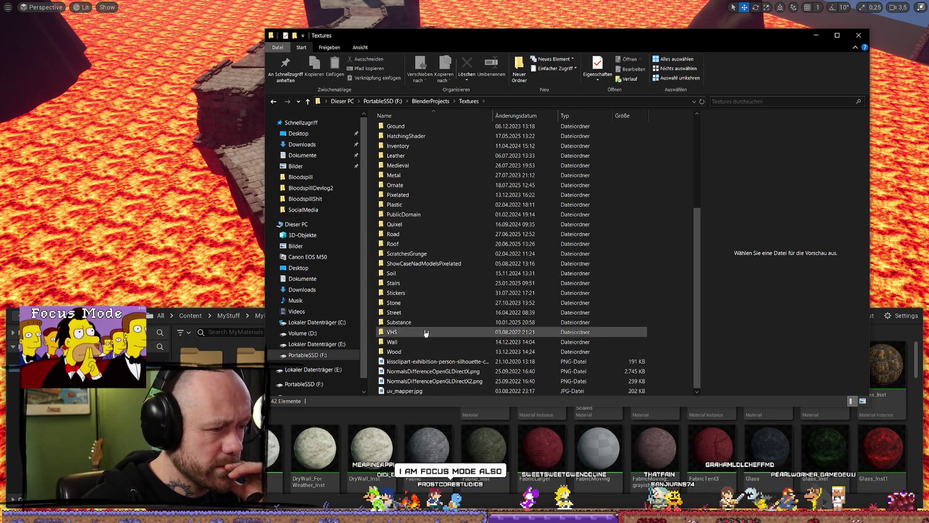
double_click(421, 342)
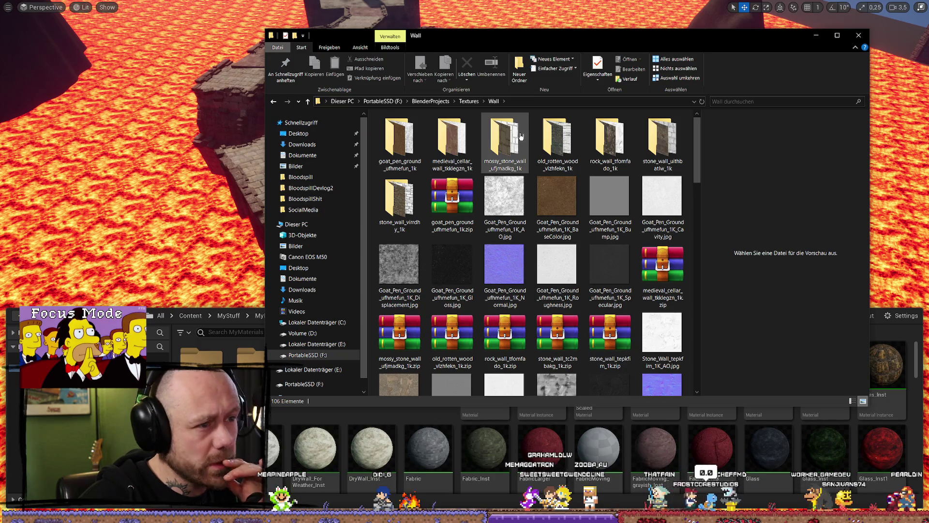
- Inspect the mossy_stone_wall, rock_wall and stone_wall_uithbatlw folders, previewing the BaseColor texture
double_click(508, 145)
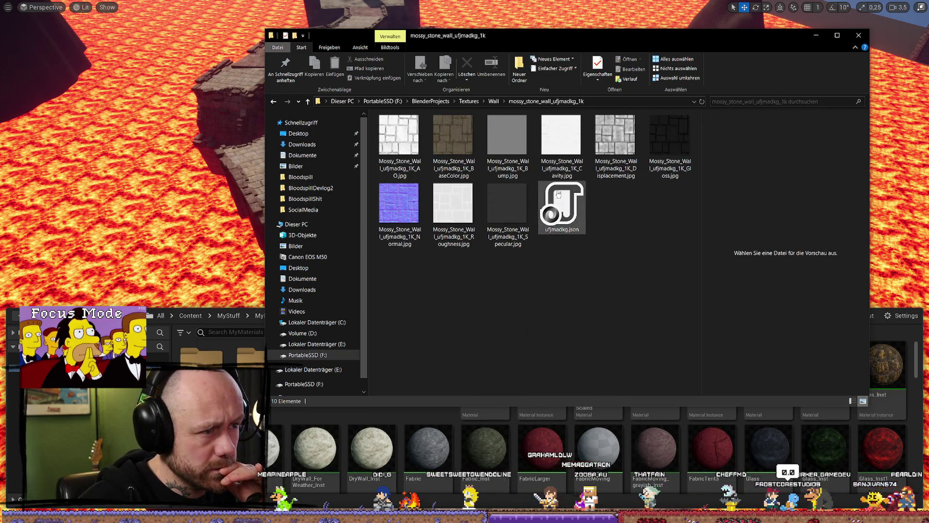
key("alt+Left")
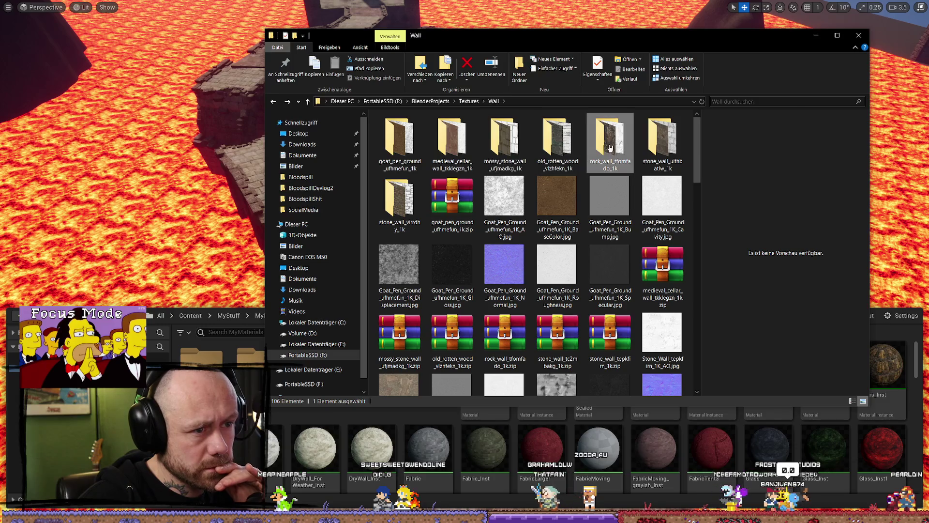
double_click(610, 143)
key("alt+Left")
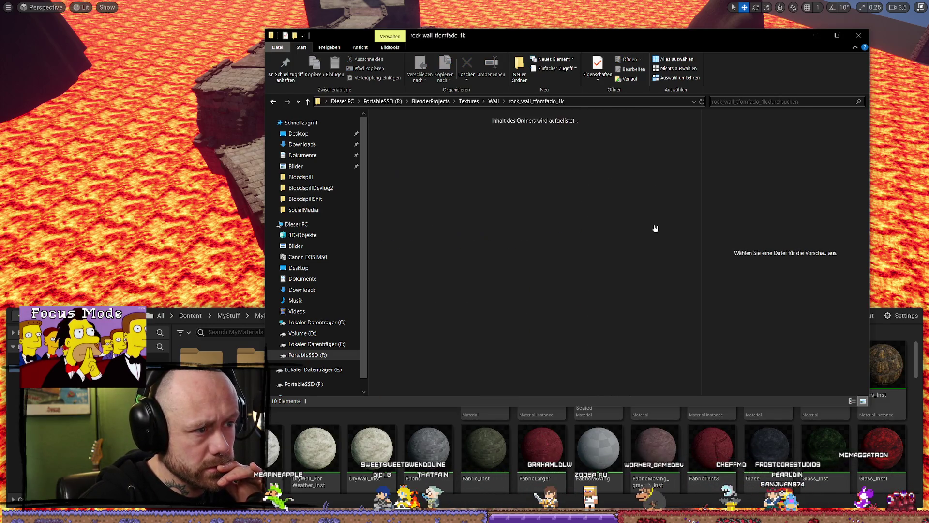
double_click(664, 159)
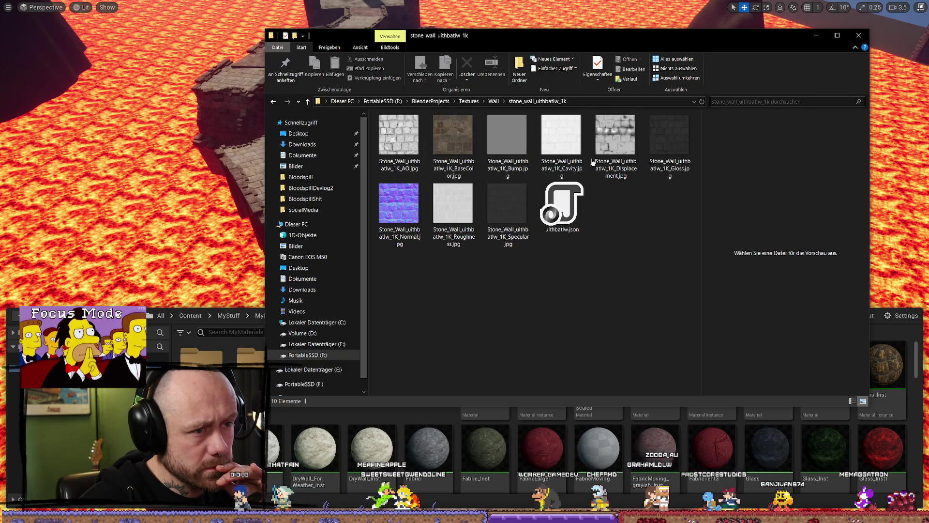
left_click(462, 145)
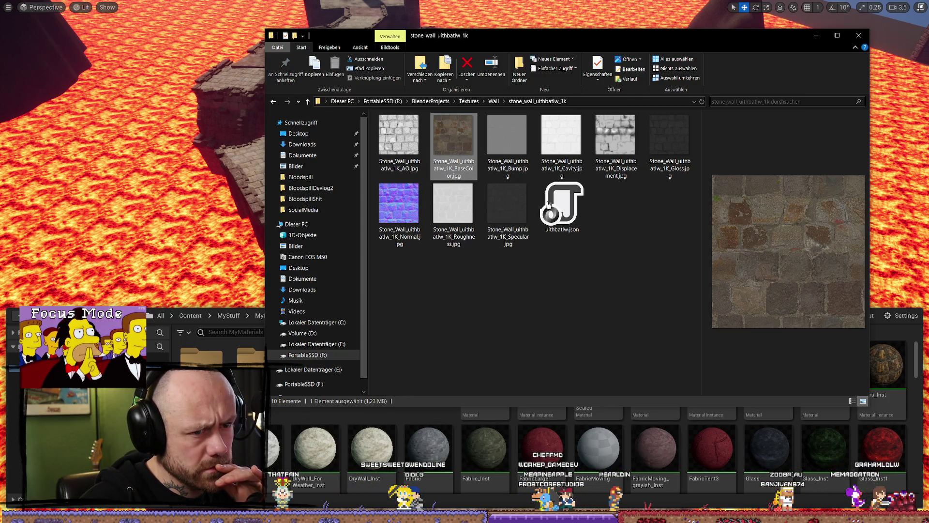
key("alt+Up")
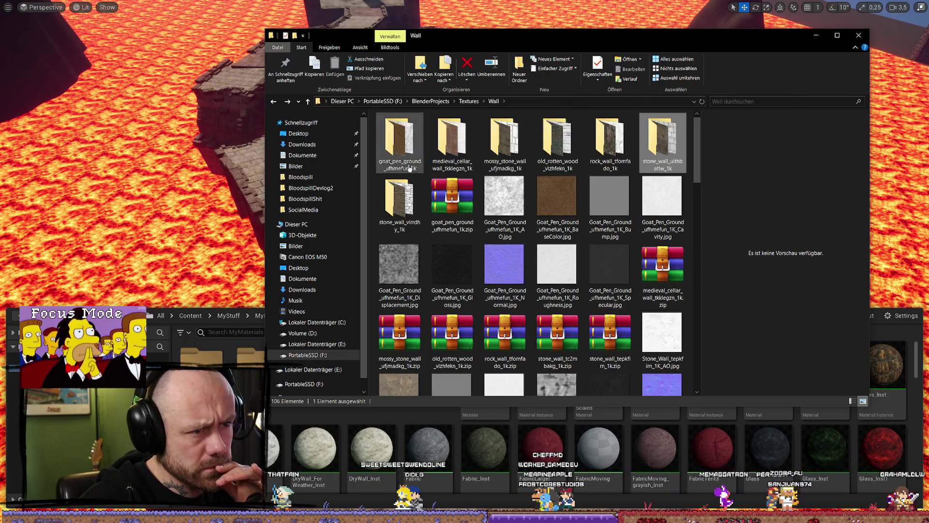
- Look inside the stone_wall_virrdhy_1k and goat_pen_ground_ufhmefun_1k folders
left_click(402, 211)
double_click(402, 211)
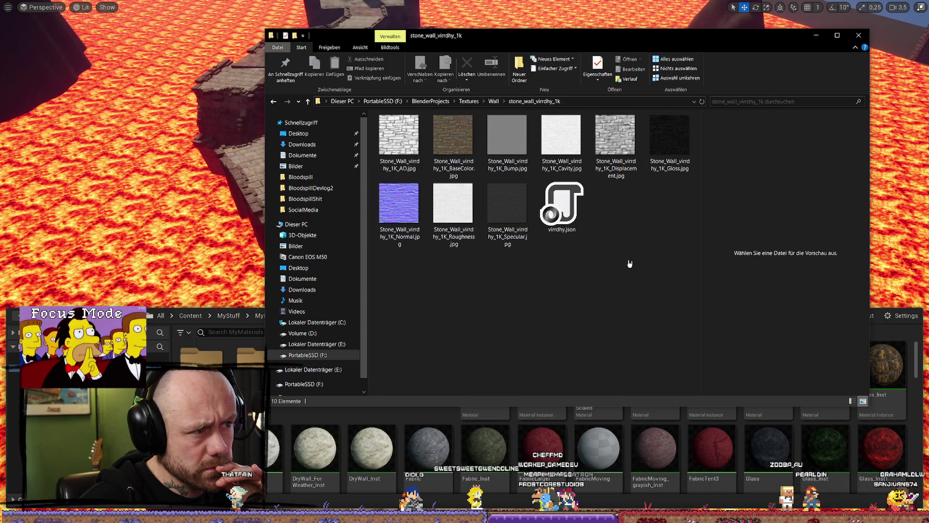
key("alt+Left")
left_click(405, 154)
double_click(406, 154)
key("alt+Left")
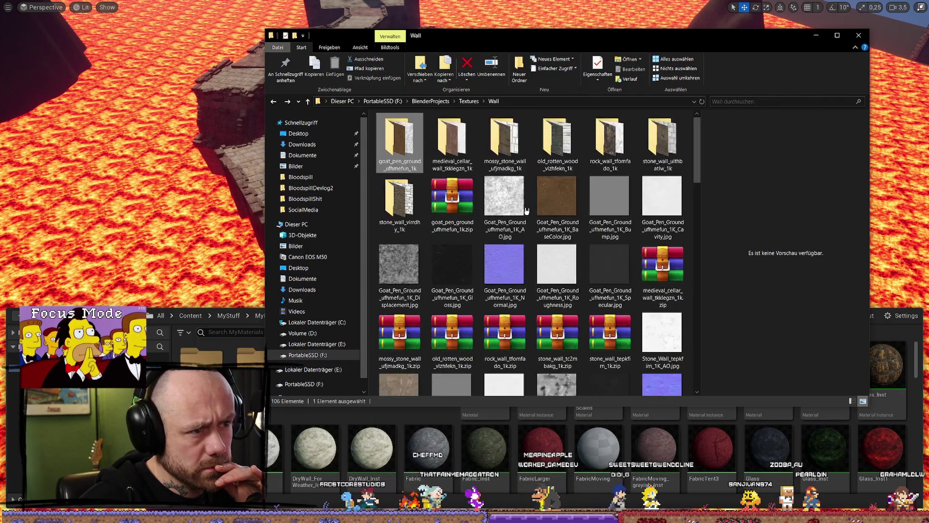
- Recheck the mossy stone, medieval cellar and stone_wall_uithbatlw folders, then return to Unreal
double_click(505, 146)
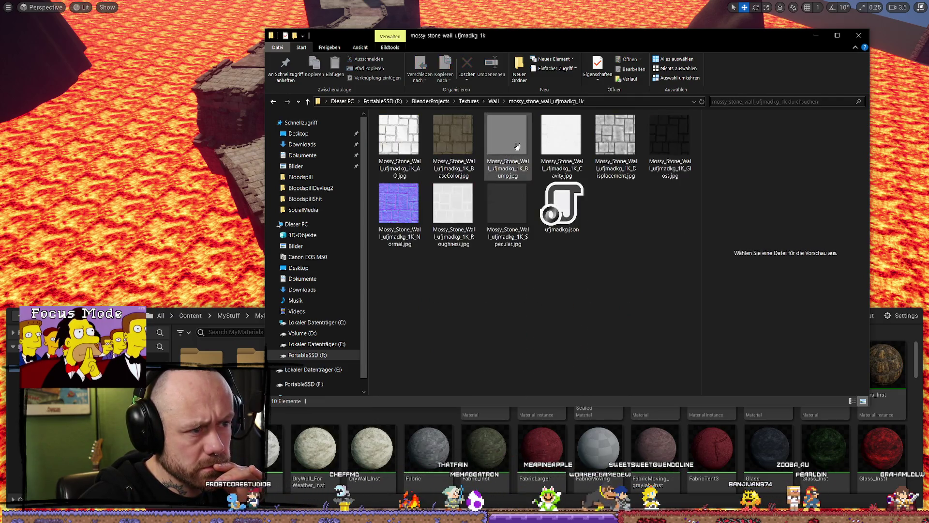
key("alt+Left")
double_click(453, 143)
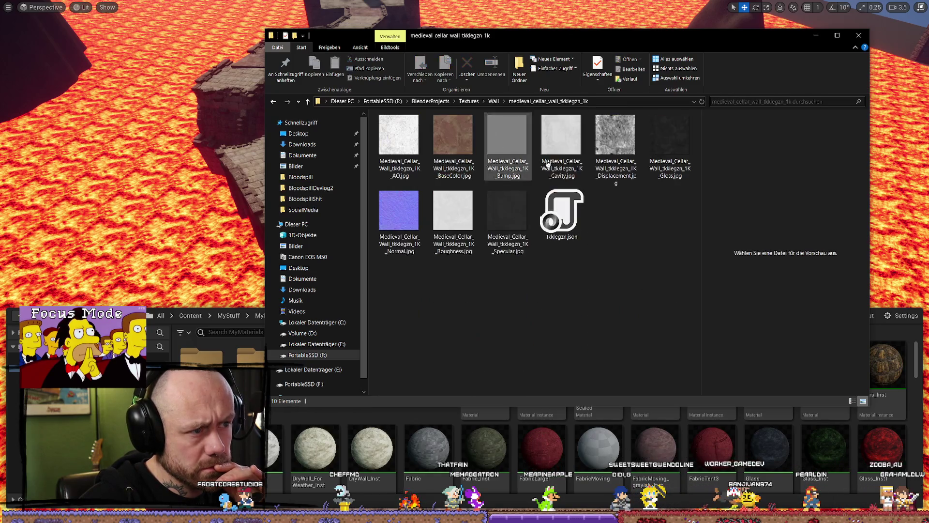
key("alt+Left")
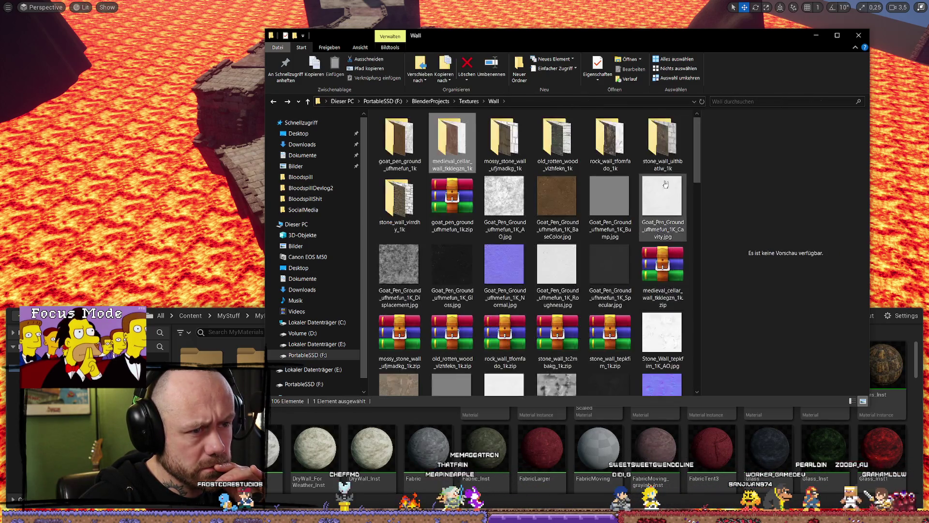
double_click(670, 135)
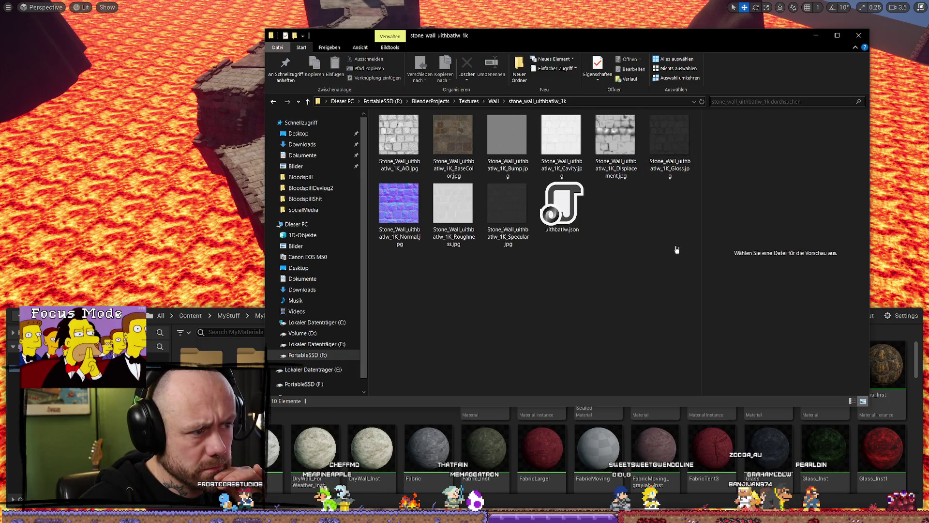
key("alt+Left")
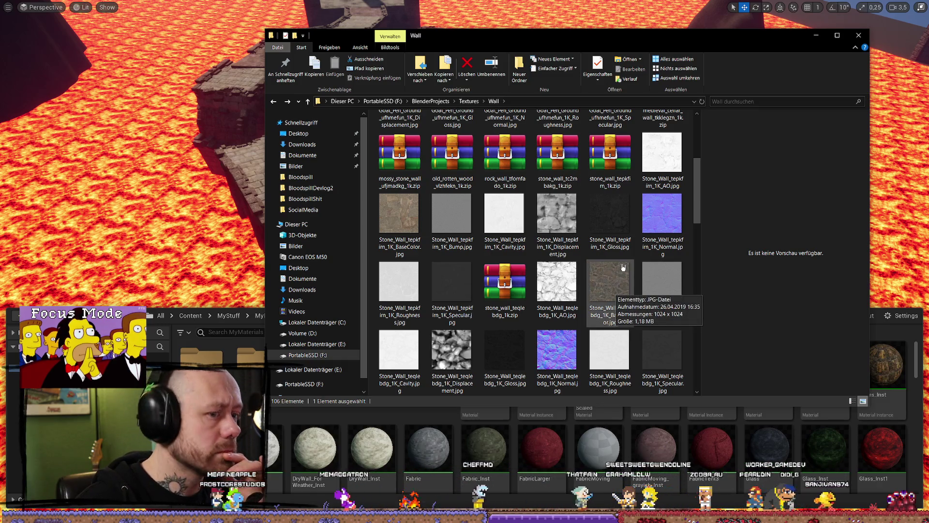
scroll(627, 268, "down", 3)
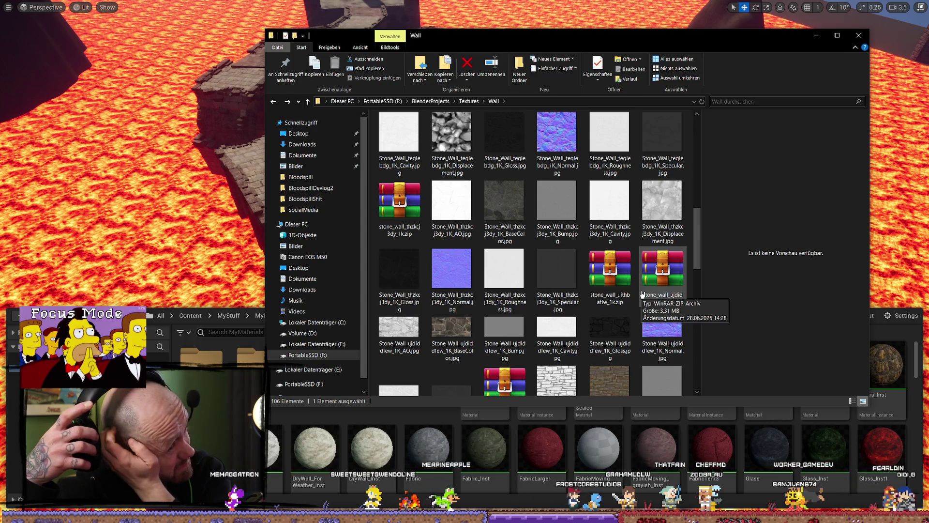
scroll(629, 291, "down", 10)
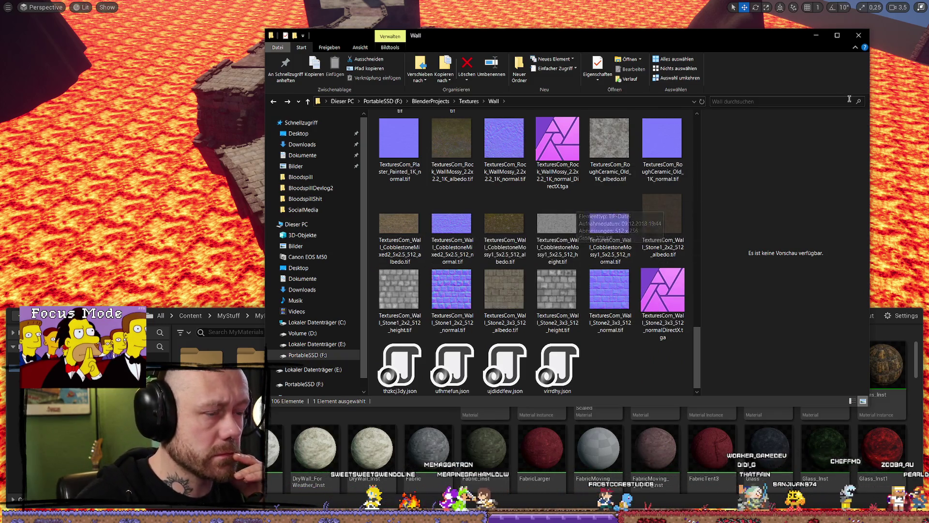
key("alt+Tab")
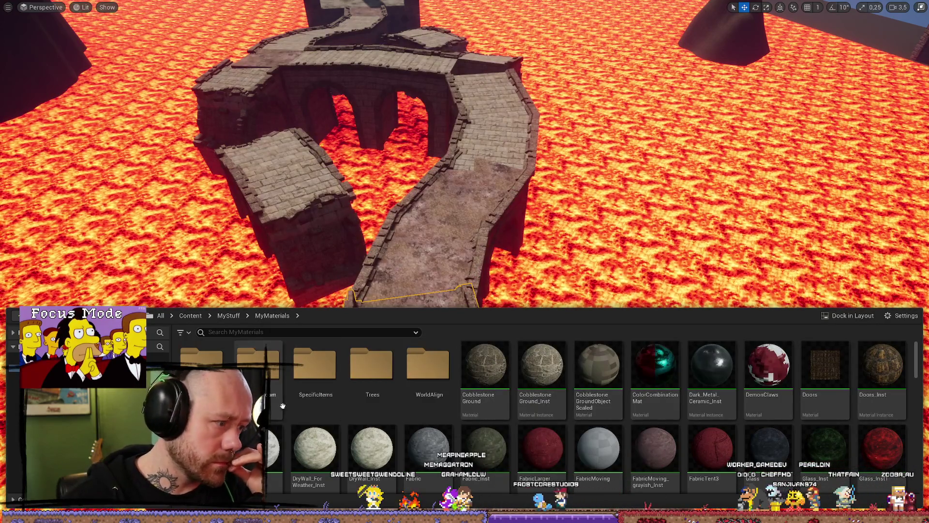
- Hide the Content Drawer and exit F11 immersive mode to restore the outliner and details panels
key("ctrl+space")
scroll(512, 338, "down", 5)
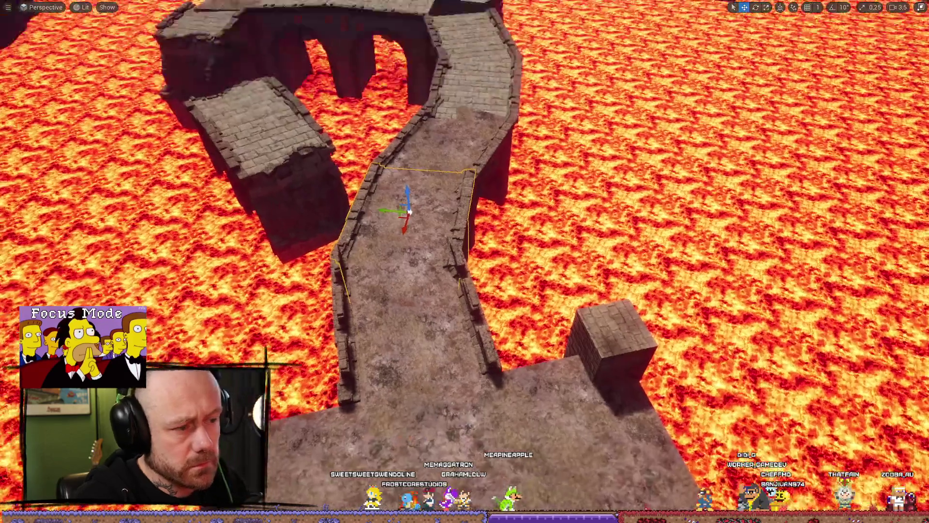
key("F11")
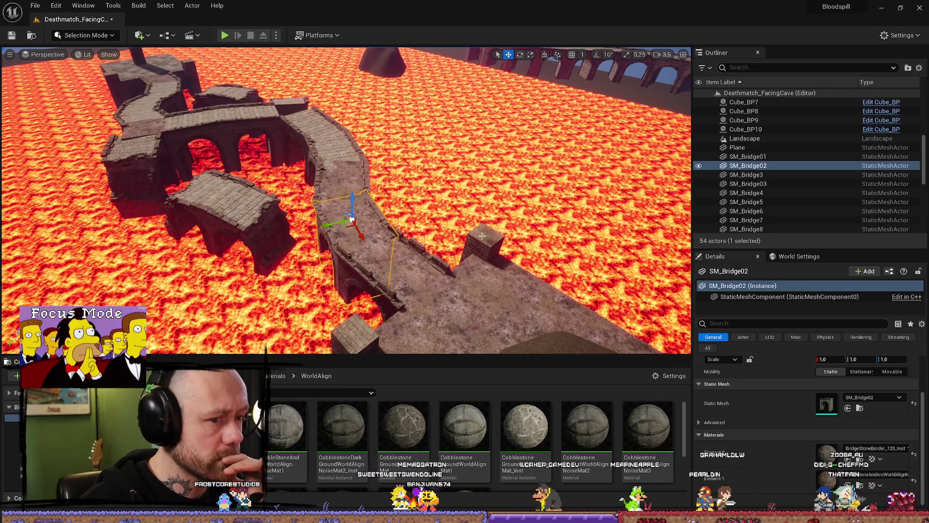
- Review the bridge's BrickStoneAndArc material instance full screen, then close it
double_click(827, 479)
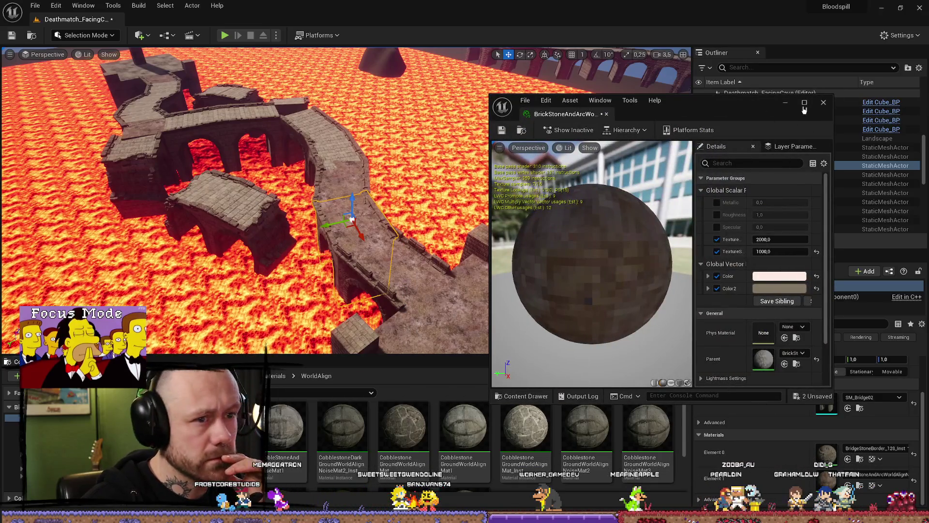
left_click(806, 93)
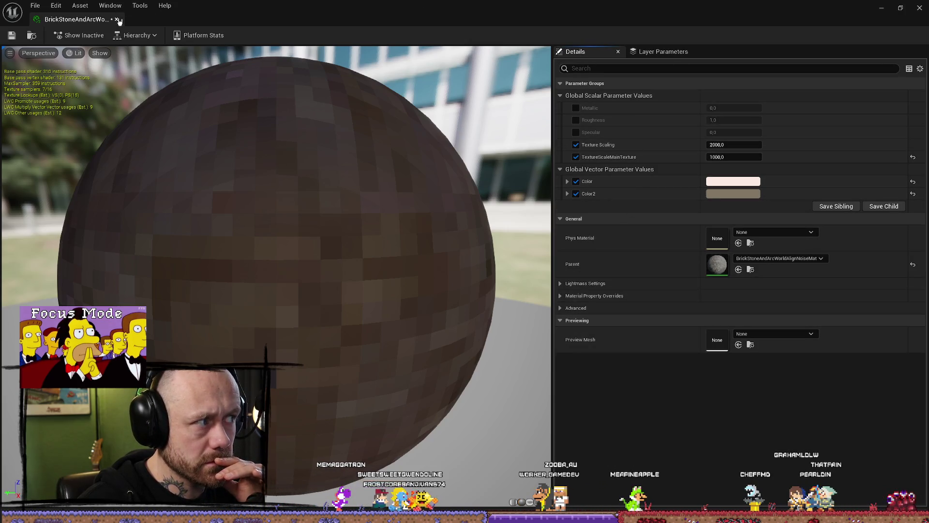
left_click(919, 8)
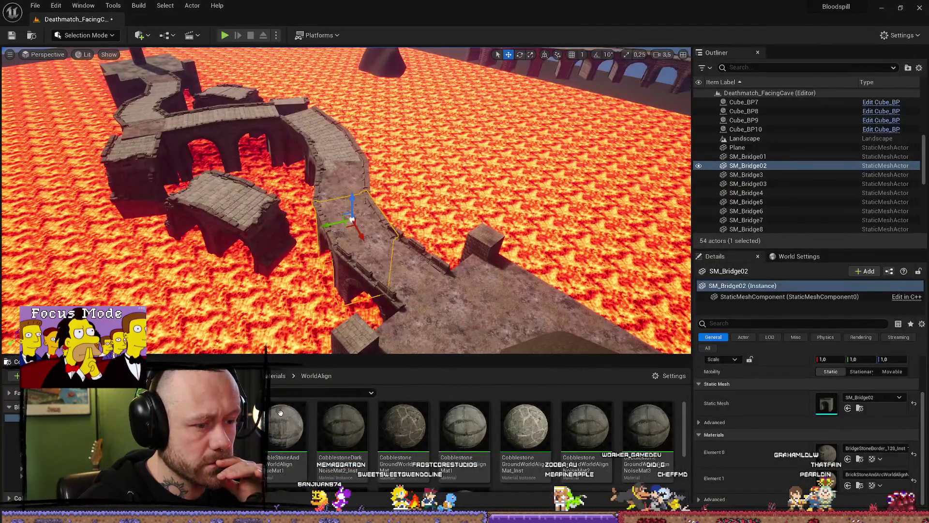
- Duplicate the world-aligned material as BrickStoneAlignNoiseMat and open its graph
right_click(156, 426)
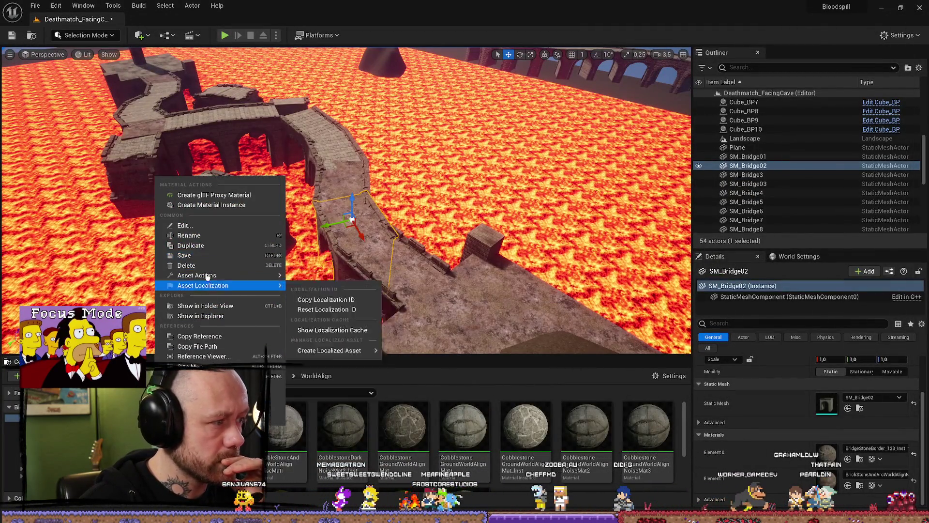
left_click(193, 246)
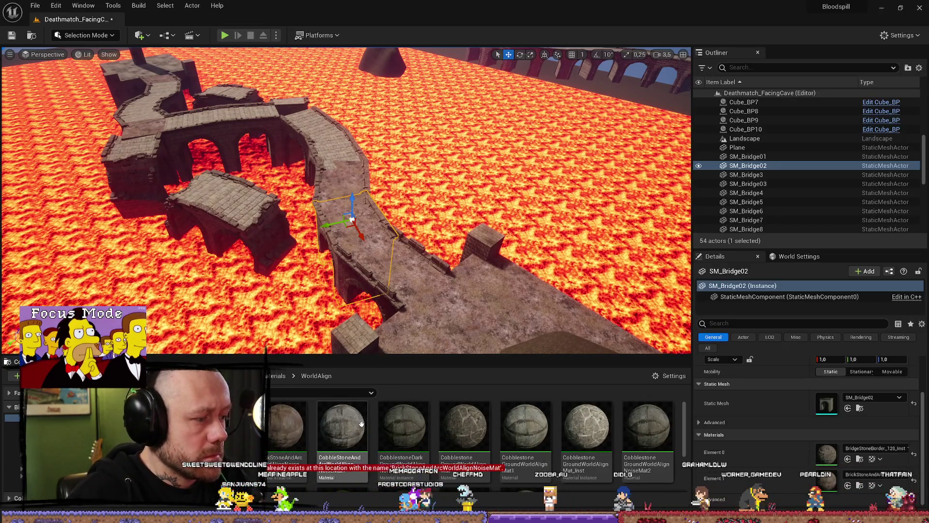
key("BackSpace")
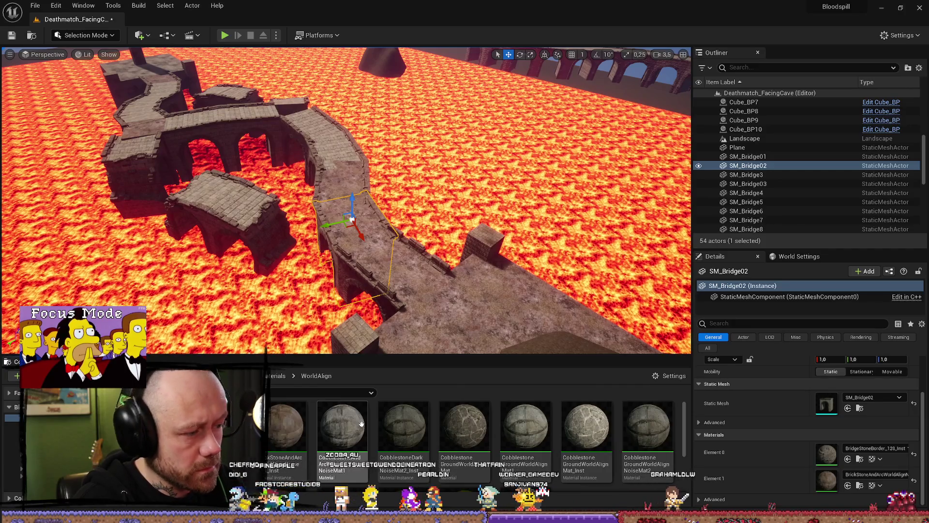
double_click(225, 426)
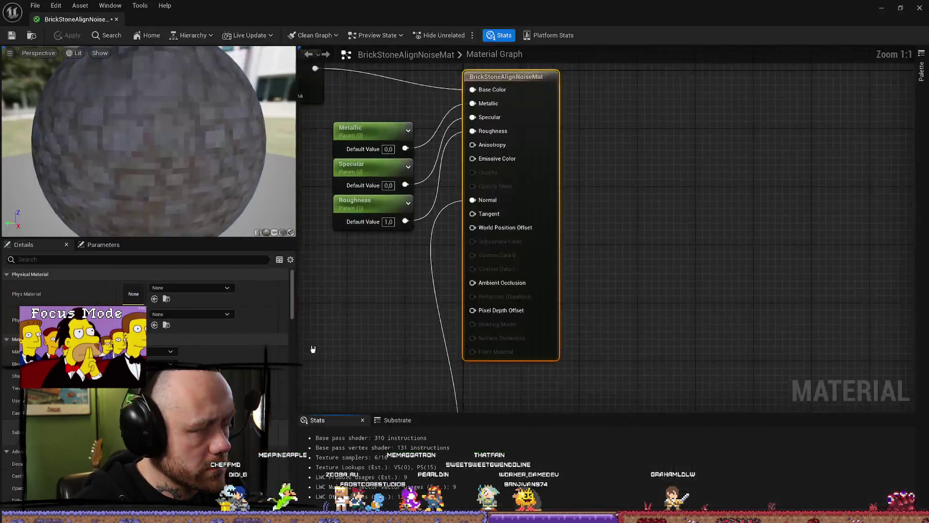
- Locate the Texture Object's Cobblestone_128 texture in the Content Browser's Walls folder
scroll(460, 214, "down", 4)
scroll(460, 214, "up", 4)
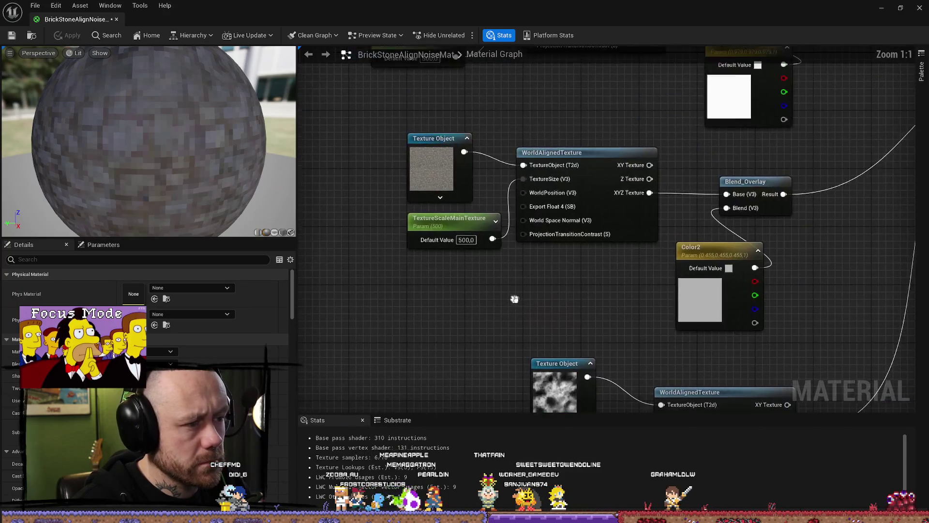
scroll(514, 301, "down", 2)
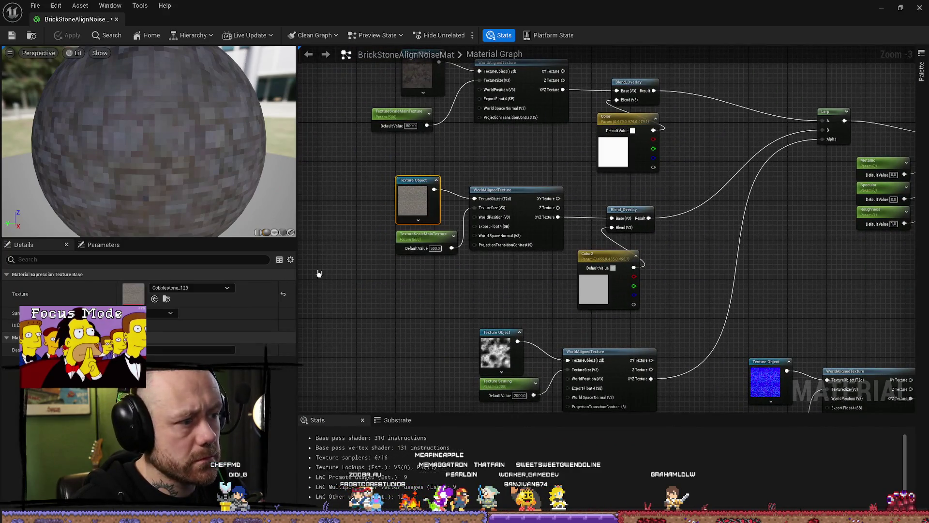
left_click(205, 290)
left_click(209, 287)
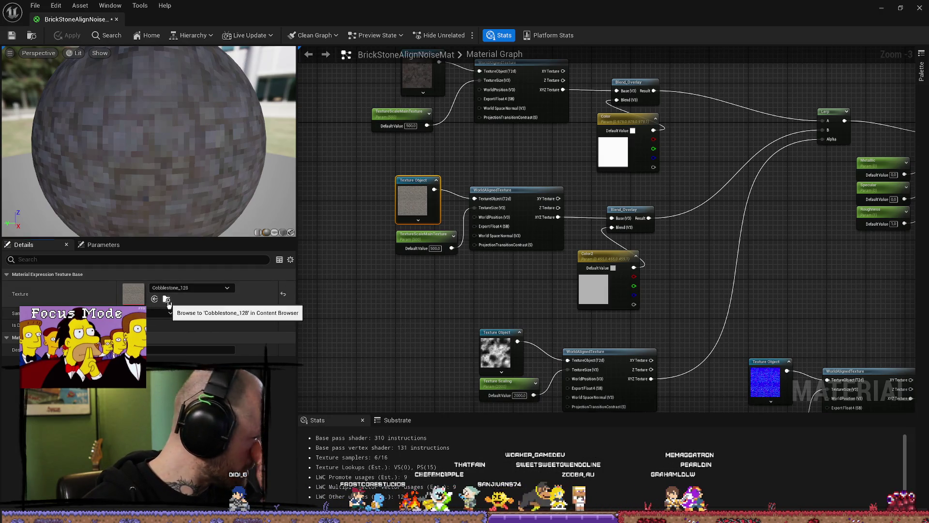
left_click(167, 299)
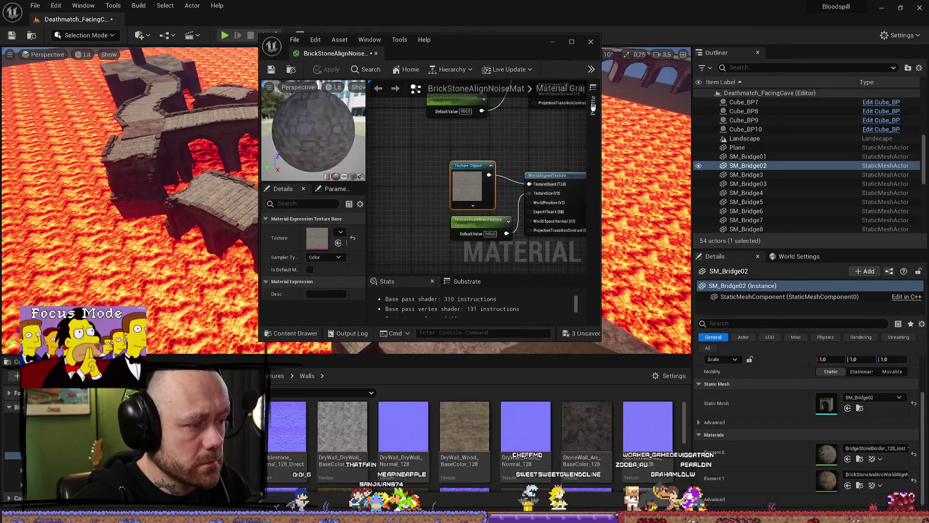
- Search textures for 'stone' and assign Ground_CobblestoneMedieval07_128_albedo_nearest to the Texture Object
scroll(572, 416, "down", 5)
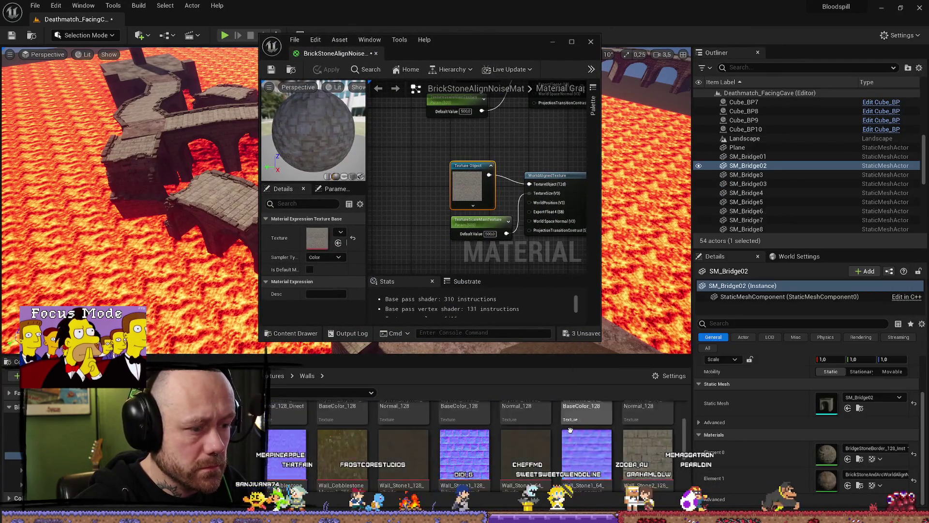
scroll(632, 458, "up", 3)
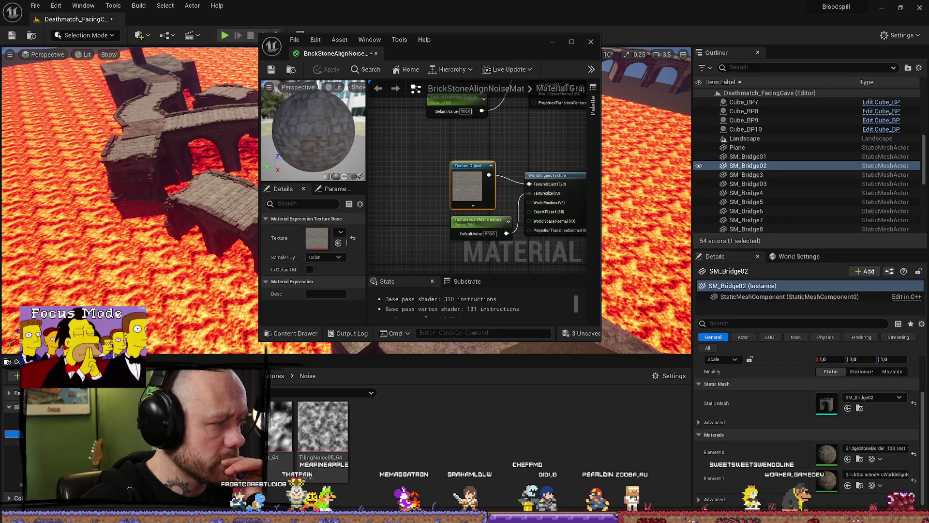
key("alt+Left")
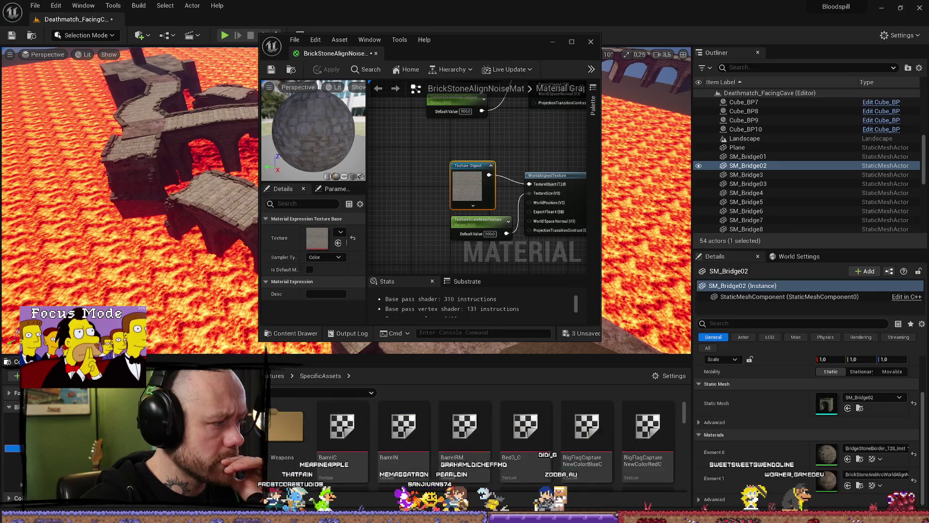
key("alt+Left")
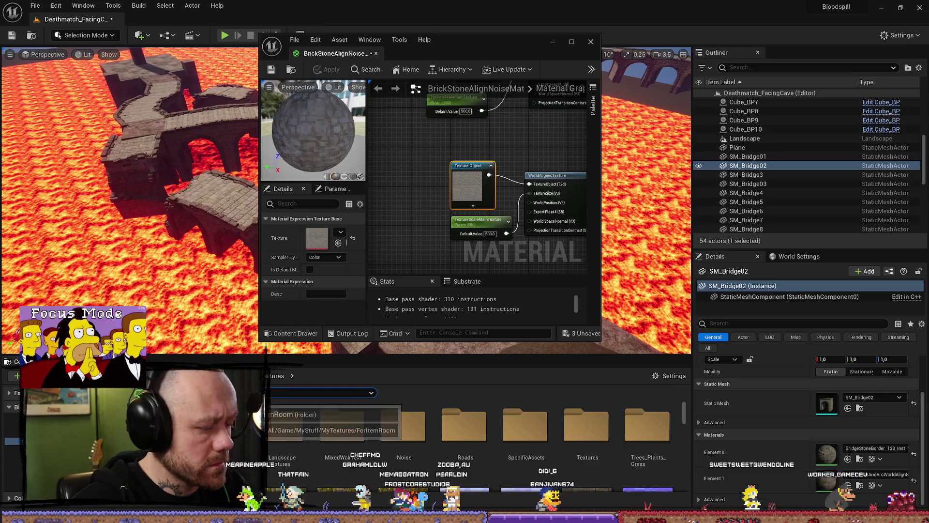
key("Return")
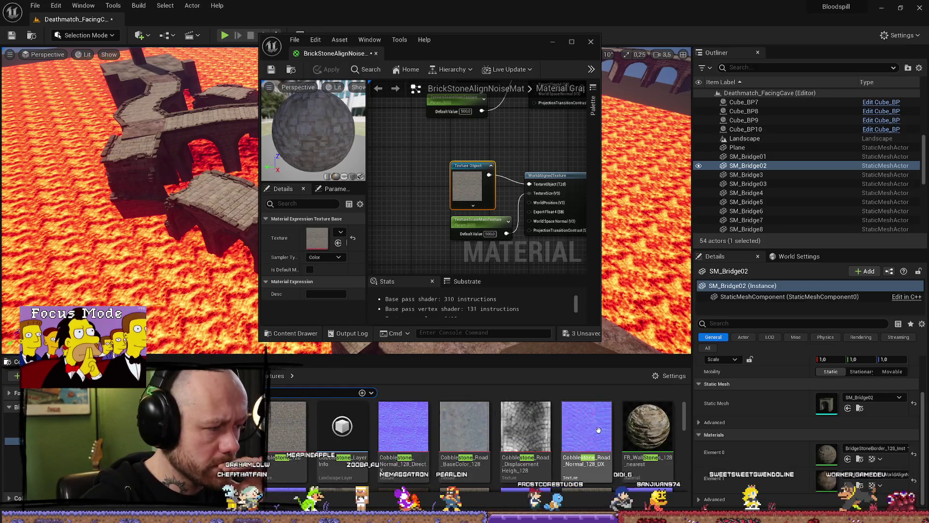
scroll(282, 435, "down", 3)
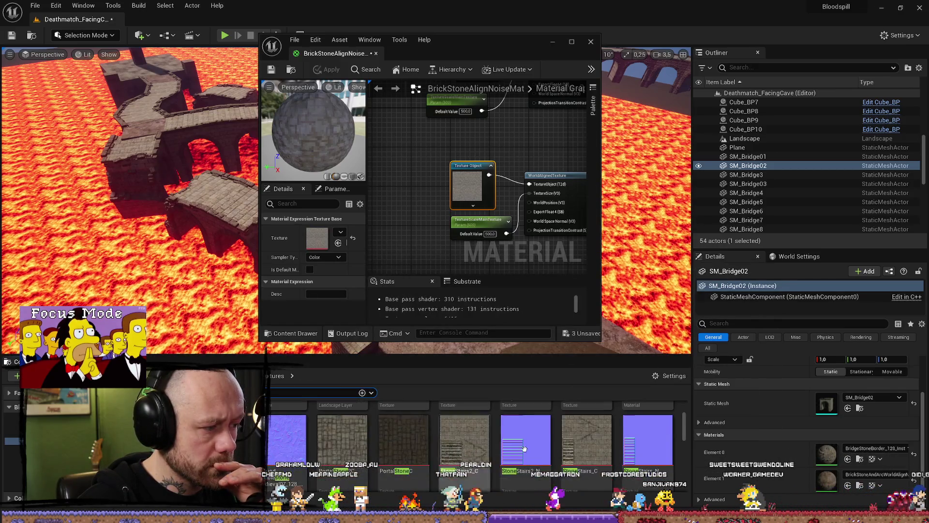
scroll(287, 458, "down", 1)
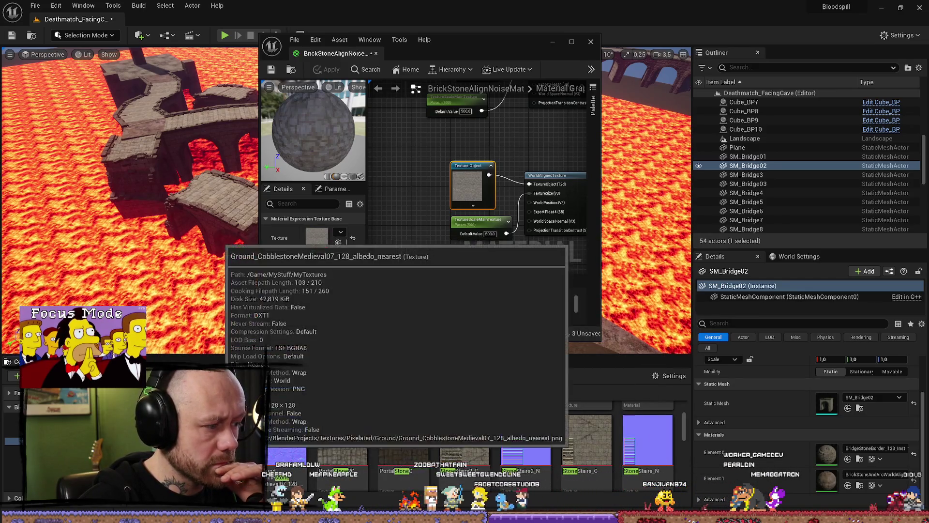
mouse_move(403, 438)
left_mouse_down()
mouse_move(483, 144)
mouse_move(459, 212)
mouse_move(347, 240)
mouse_move(317, 237)
left_mouse_up()
- Check the blend and normal-map nodes, then save and close the material
mouse_move(440, 228)
left_mouse_down()
mouse_move(442, 140)
mouse_move(426, 194)
mouse_move(401, 216)
mouse_move(529, 220)
left_mouse_up()
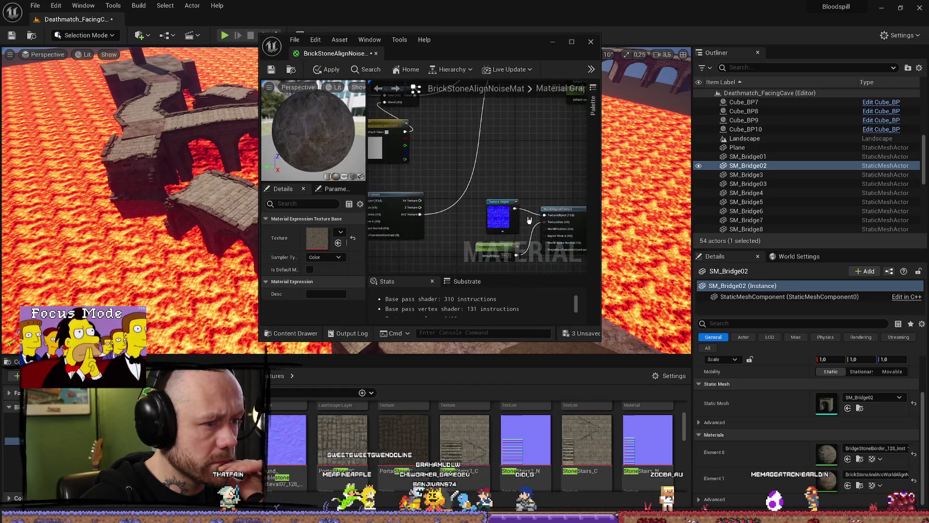
left_click(285, 455)
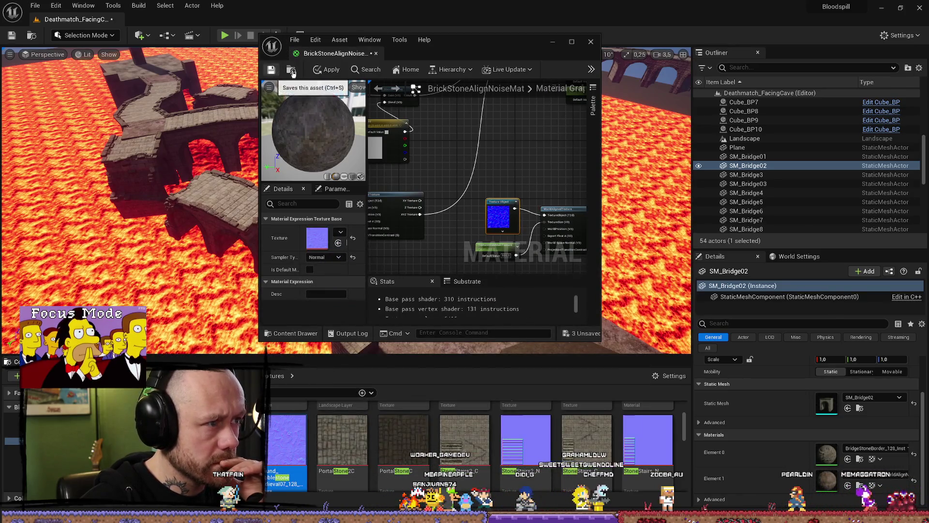
left_click(272, 69)
left_click(555, 42)
- Focus on the bridge, drop the BrickStone material onto it, then undo the change
key("f")
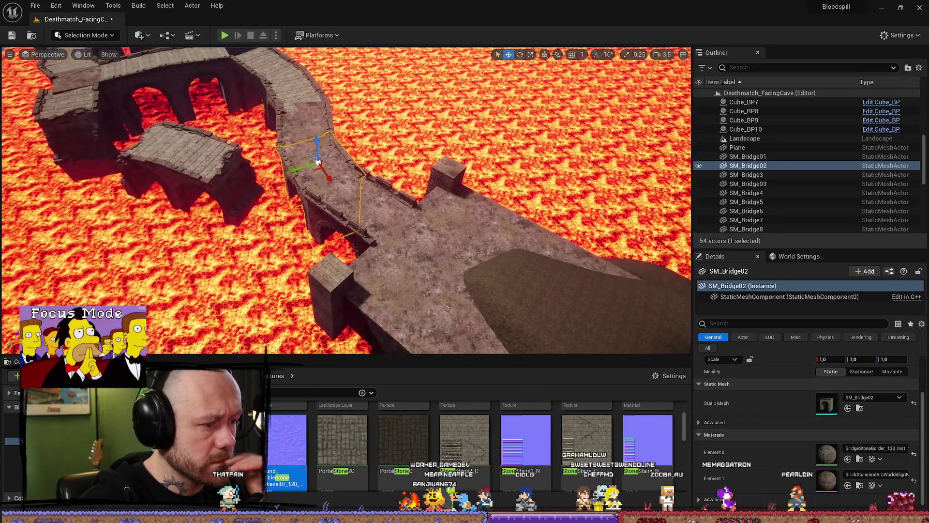
key("ctrl+space")
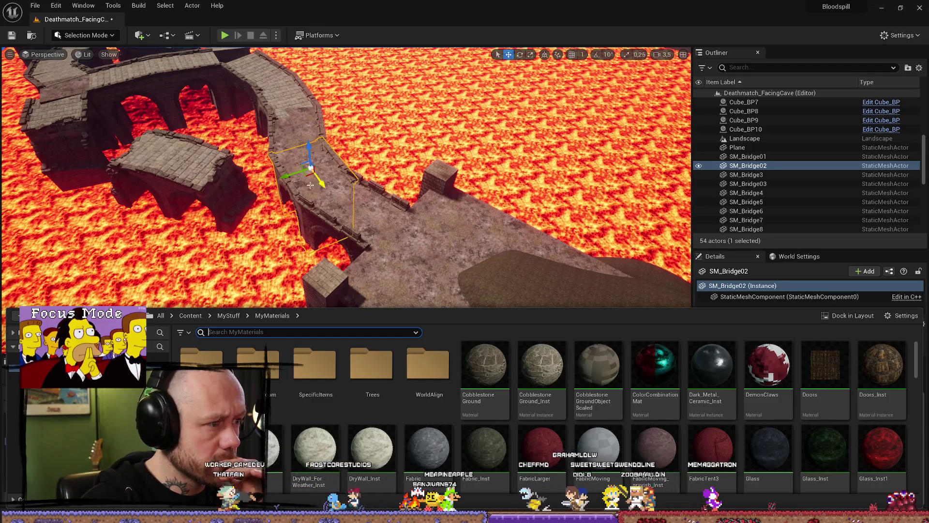
key("ctrl+space")
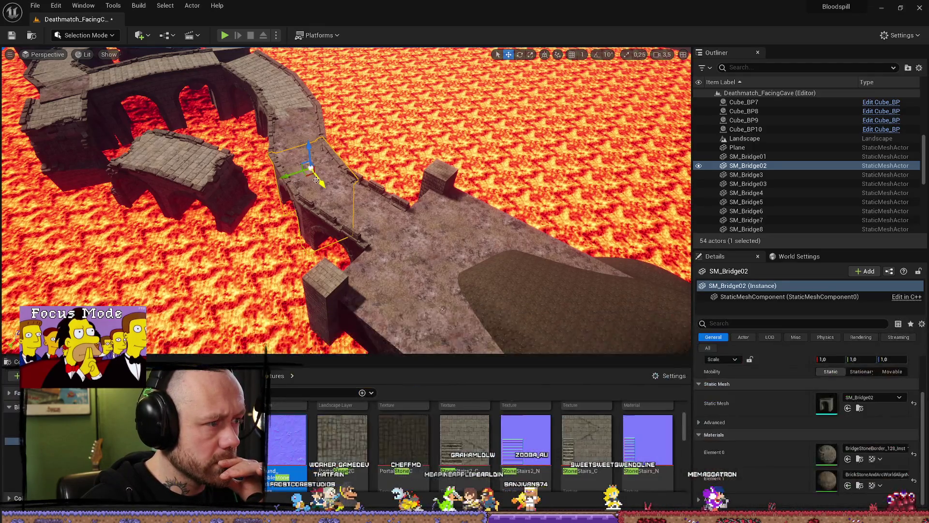
scroll(474, 445, "up", 2)
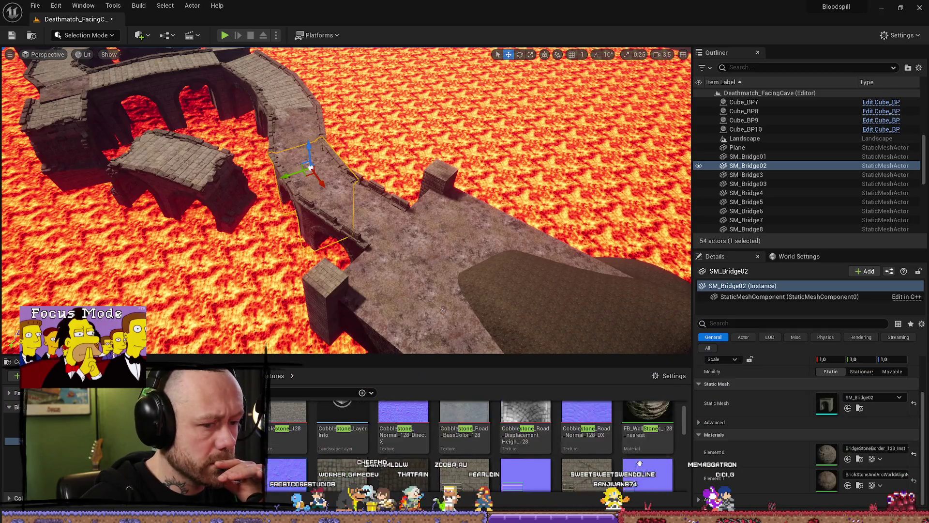
left_click(860, 486)
mouse_move(286, 426)
left_mouse_down()
mouse_move(367, 242)
mouse_move(499, 296)
left_mouse_up()
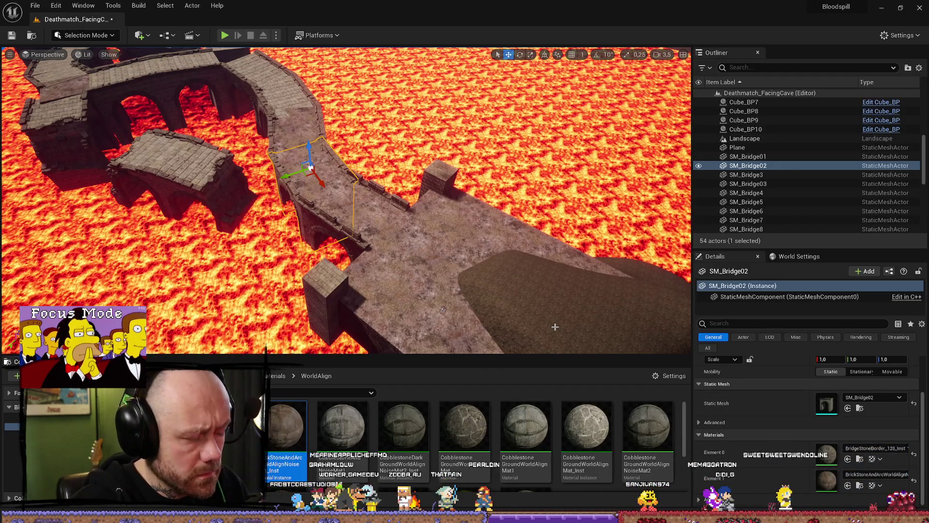
key("ctrl+z")
- Select SM_Bridge01, deselect the material asset, and move the camera over the deck
scroll(426, 204, "up", 5)
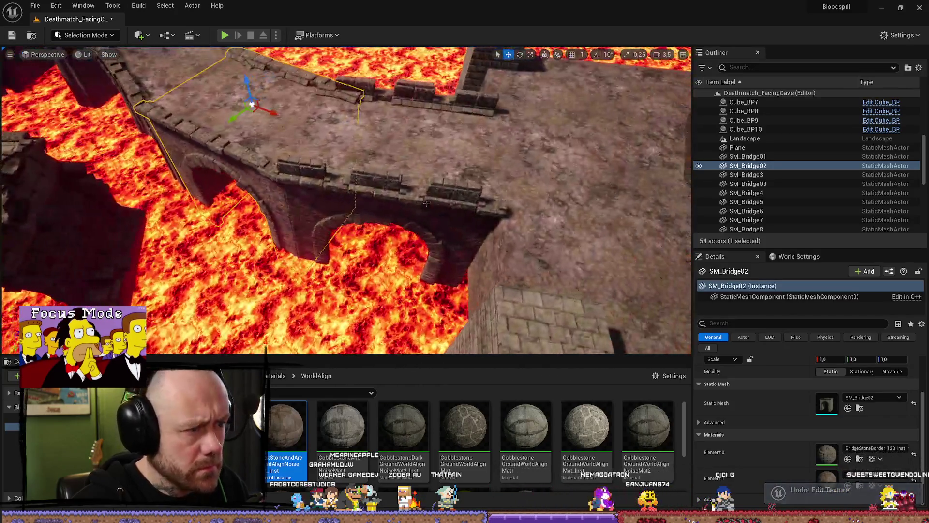
left_click(435, 176)
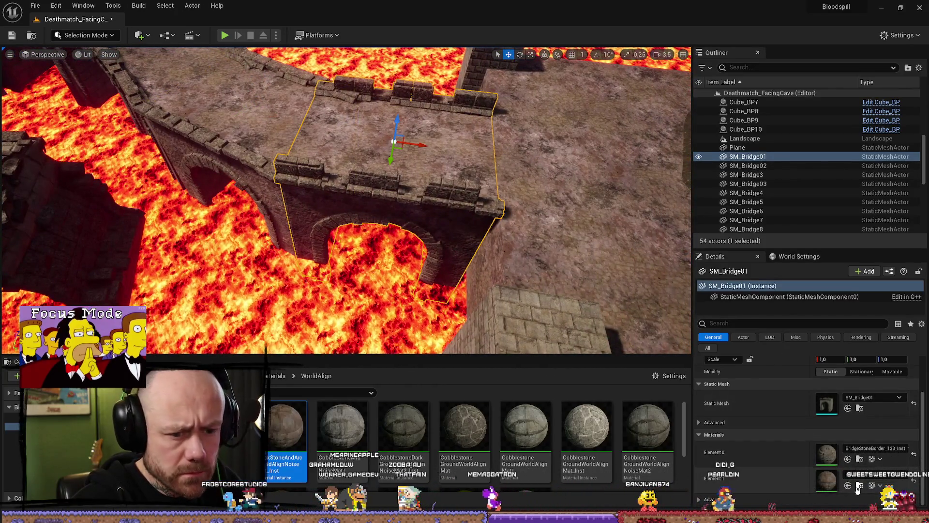
mouse_move(284, 429)
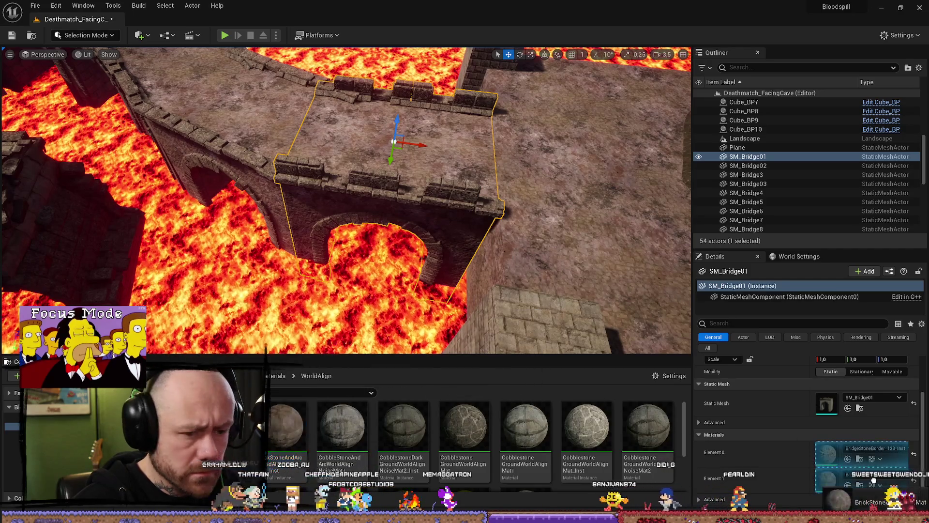
left_click(490, 404)
scroll(346, 200, "down", 3)
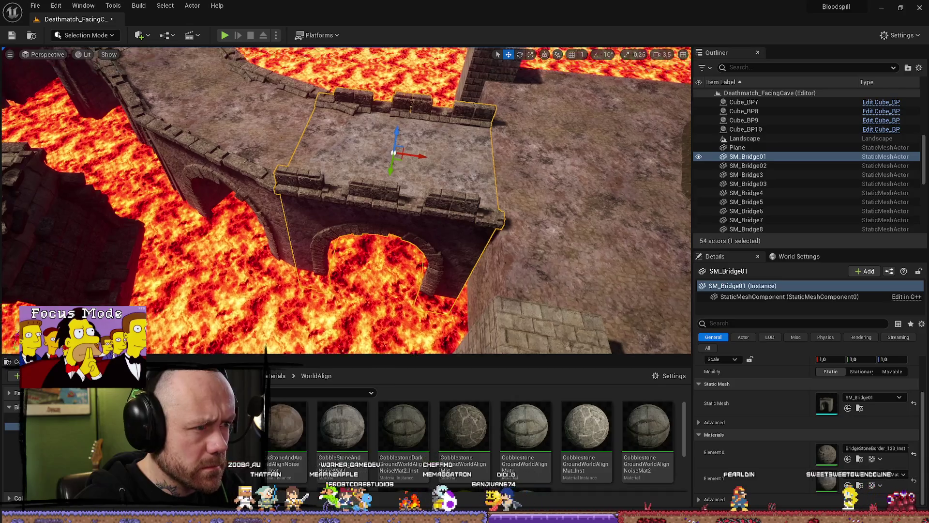
scroll(346, 200, "down", 1)
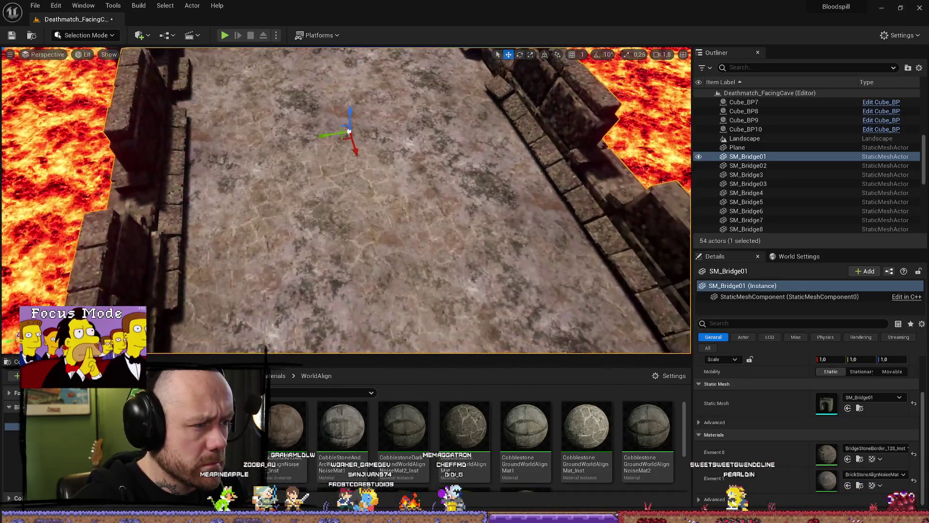
scroll(346, 201, "down", 4)
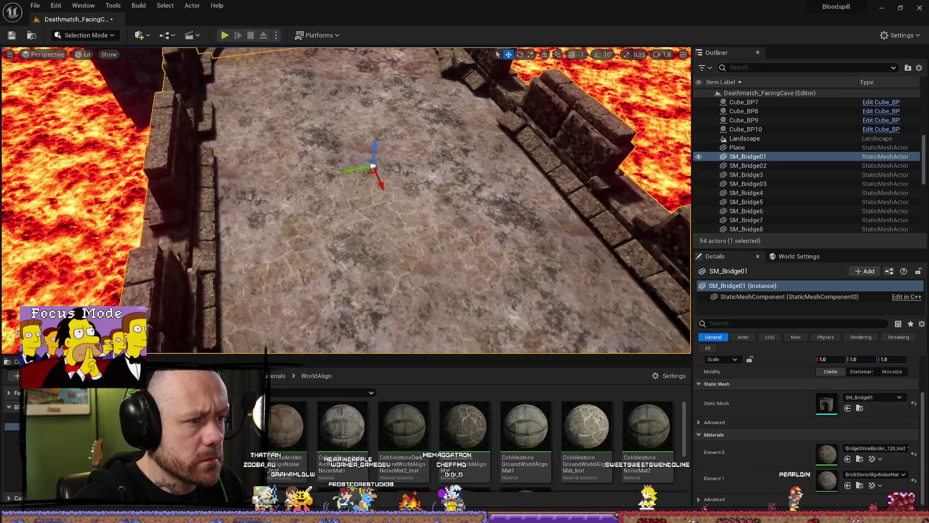
scroll(346, 200, "down", 2)
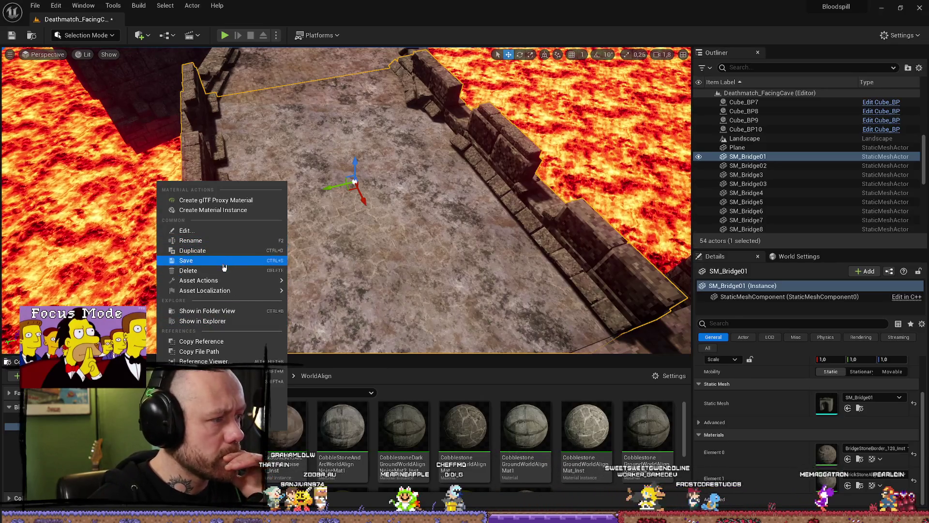
- Create BrickStoneAlignNoiseMat_Inst, assign it to SM_Bridge01's Element 1 floor slot, and open it
left_click(213, 211)
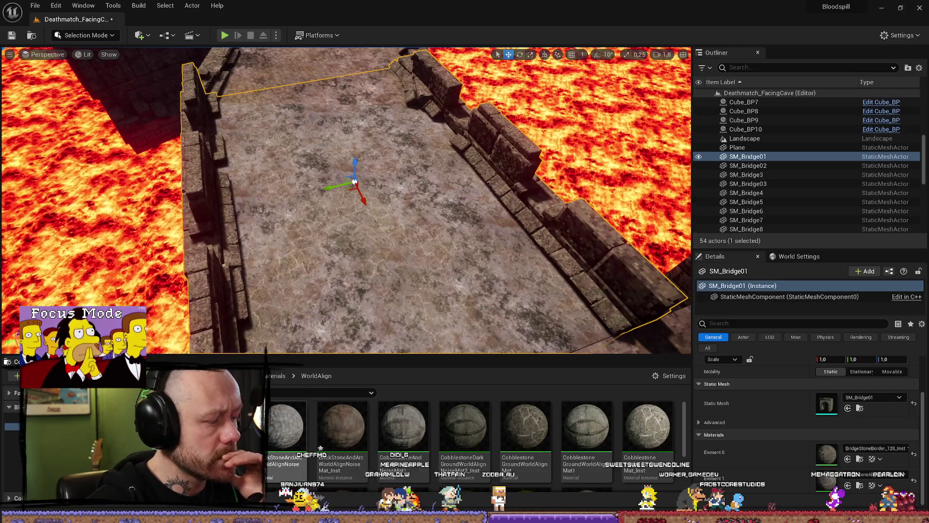
left_click_drag(341, 426, 827, 452)
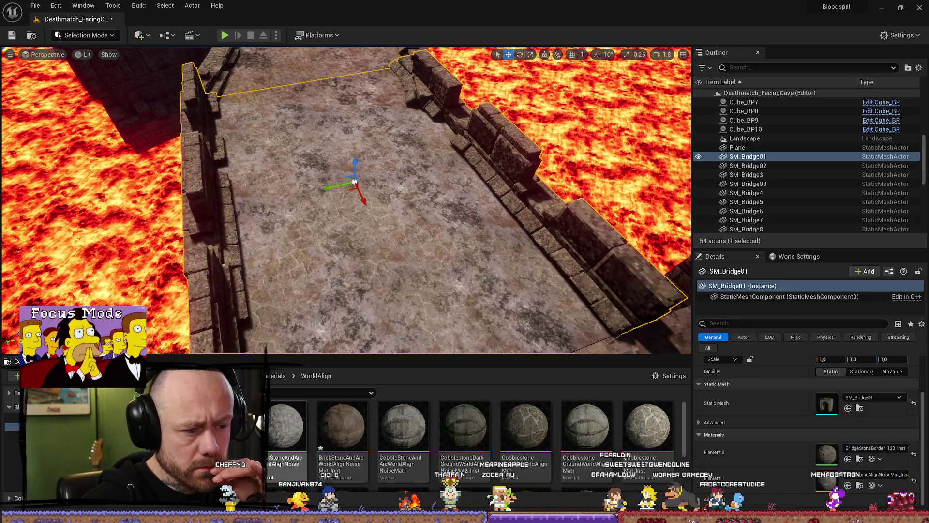
double_click(341, 426)
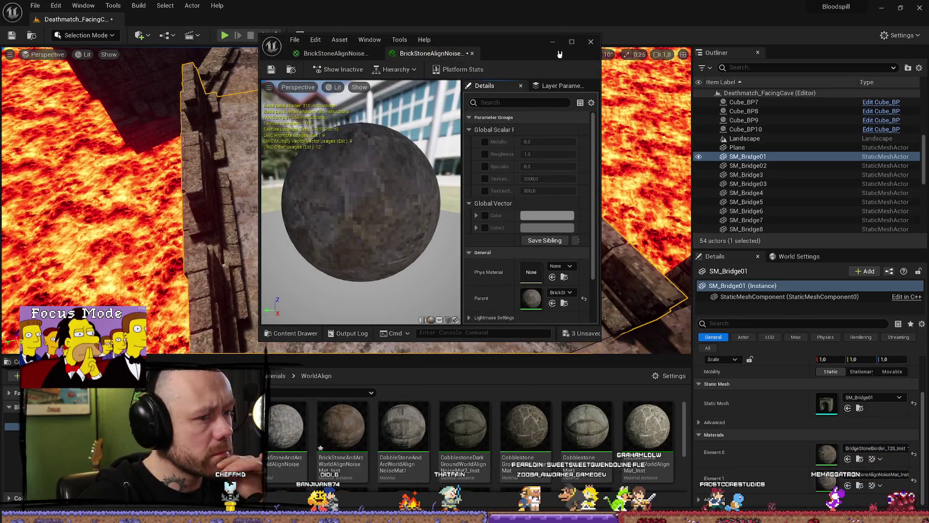
- Override the Color tint, trying darker and greenish shades before settling on pale yellow
left_click(572, 44)
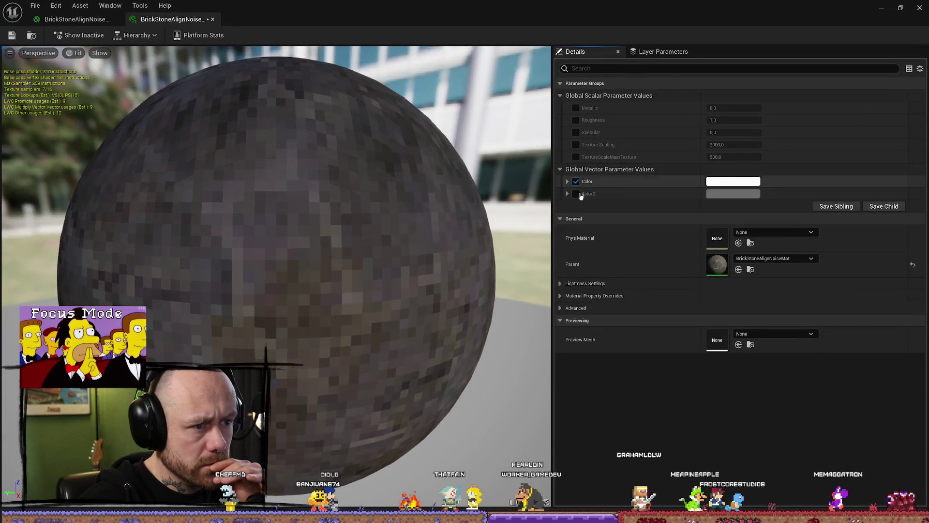
mouse_move(653, 35)
left_mouse_down()
mouse_move(561, 213)
mouse_move(596, 175)
left_mouse_up()
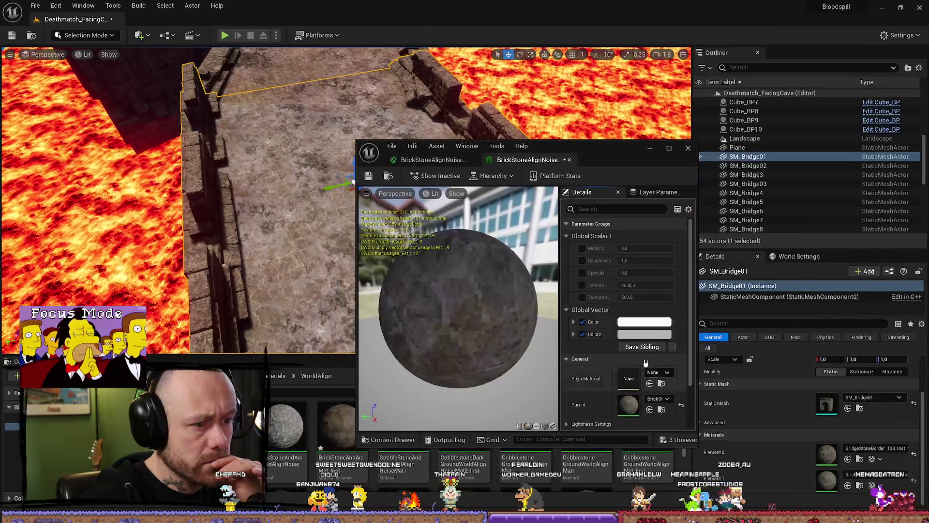
left_click(647, 323)
mouse_move(780, 356)
left_mouse_down()
mouse_move(794, 365)
mouse_move(777, 318)
mouse_move(776, 348)
left_mouse_up()
left_click(705, 370)
left_click_drag(705, 370, 698, 367)
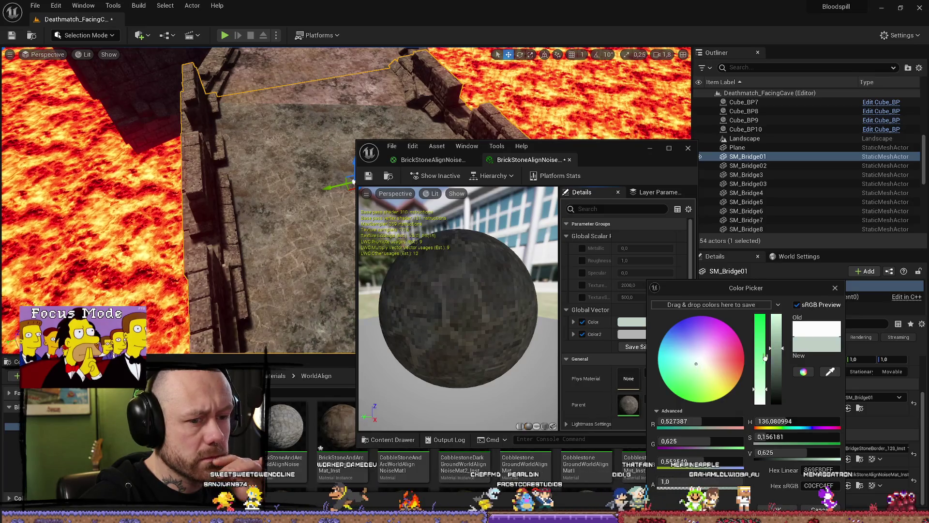
mouse_move(777, 364)
left_mouse_down()
mouse_move(783, 405)
mouse_move(784, 310)
left_mouse_up()
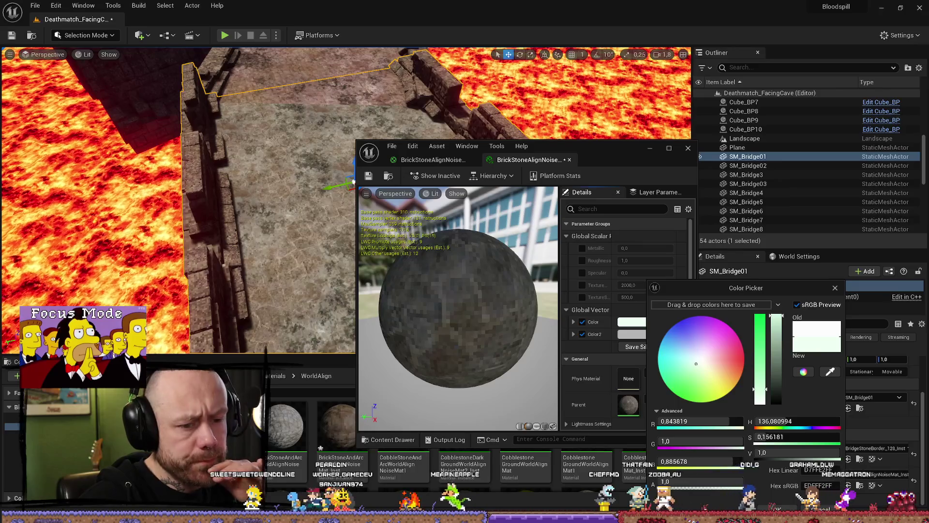
left_click(624, 322)
left_click(624, 322)
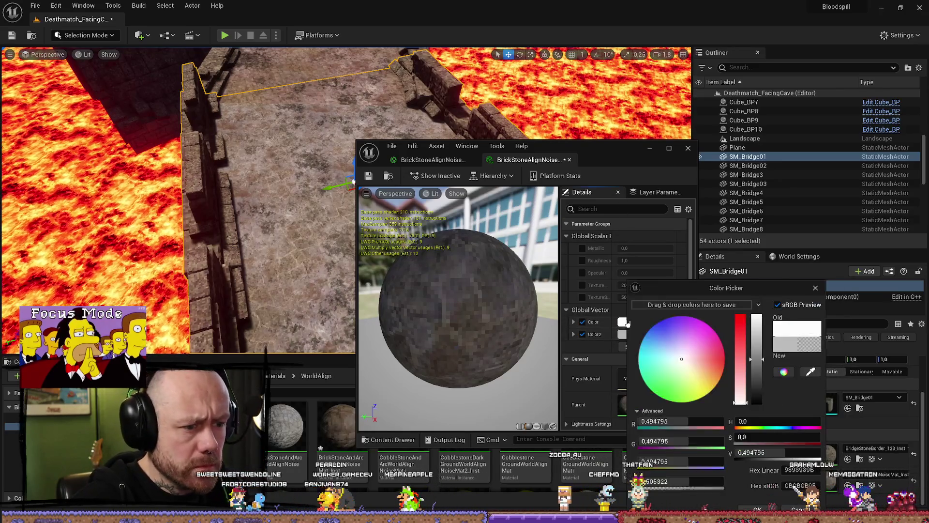
mouse_move(595, 147)
left_mouse_down()
mouse_move(795, 215)
mouse_move(825, 117)
left_mouse_up()
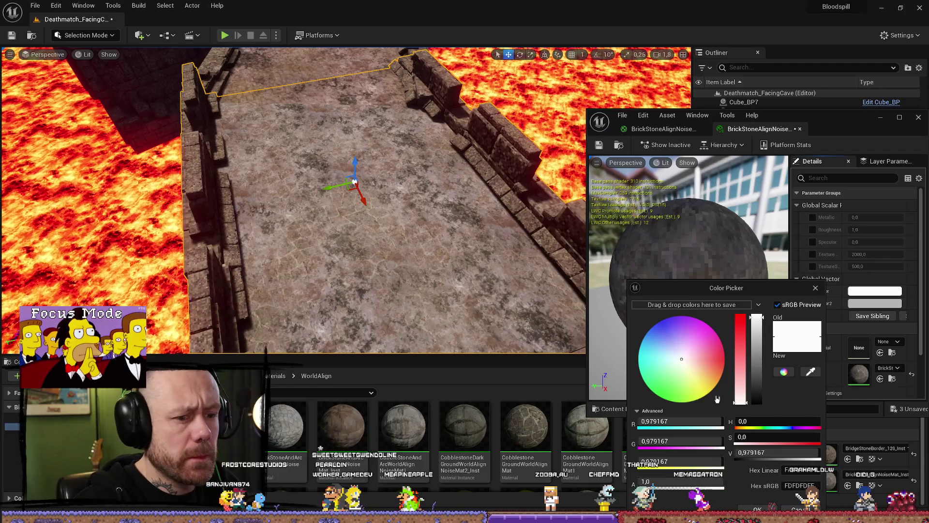
left_click(685, 366)
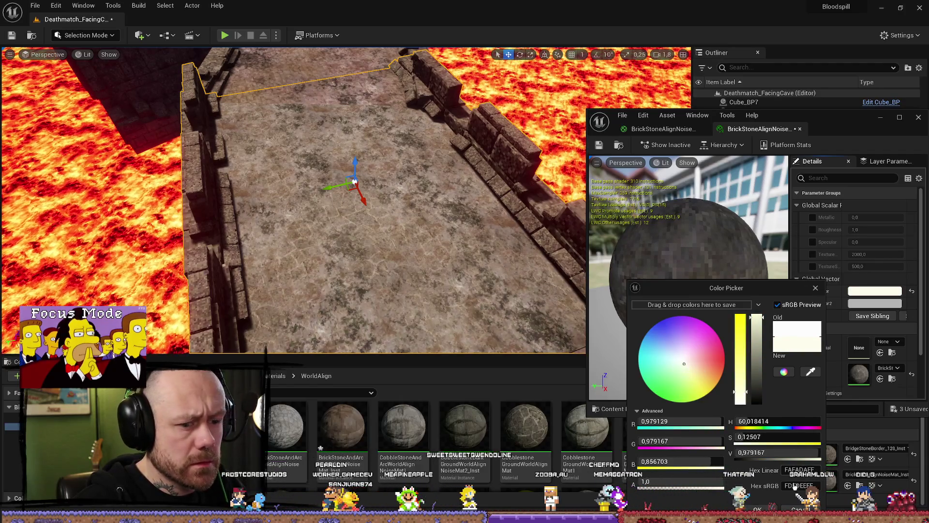
- Override the Color2 tint with a tan orange
left_click(875, 303)
left_click(875, 303)
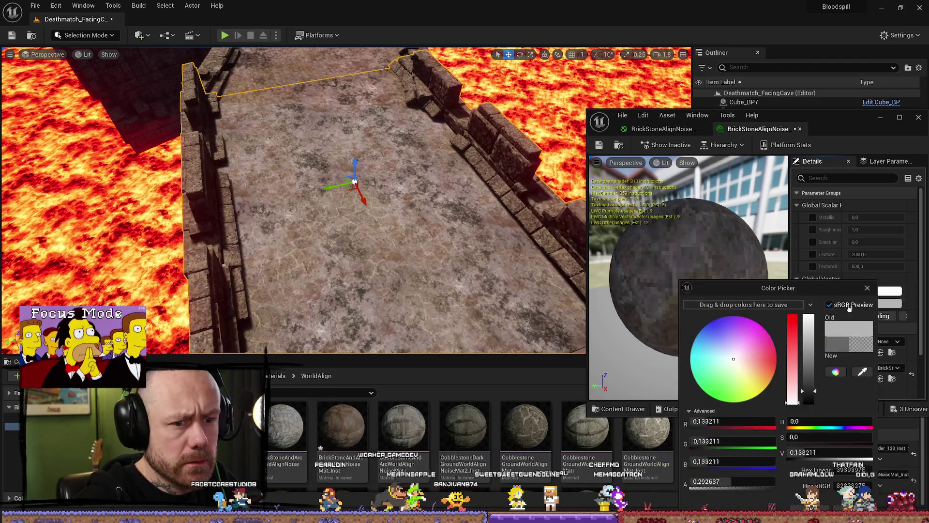
left_click(752, 374)
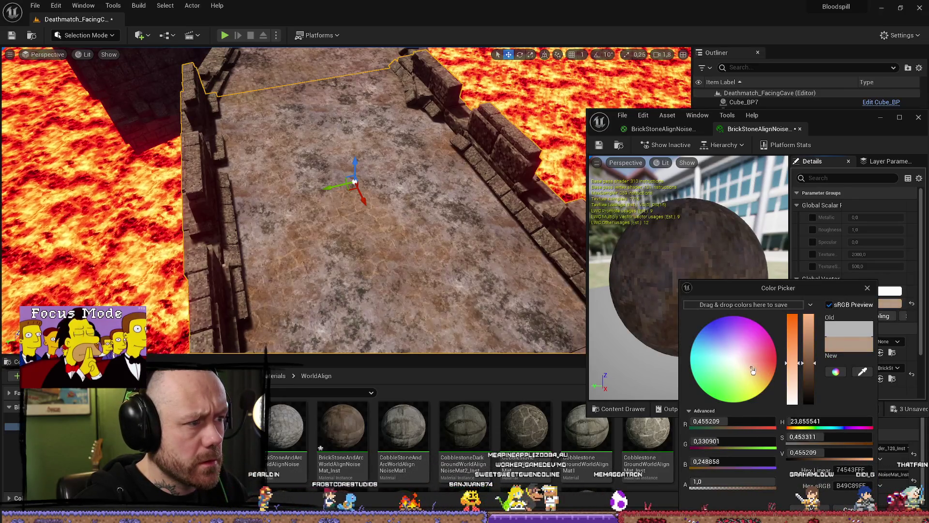
left_click_drag(752, 373, 758, 369)
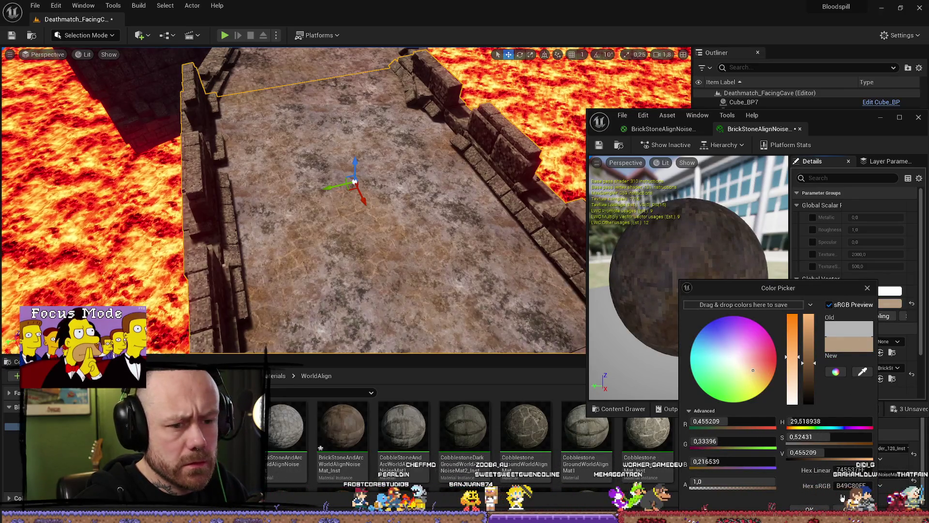
left_click(809, 508)
- Refine Color to a warm off-white and shift Color2 to a muted pinkish tan
left_click(861, 294)
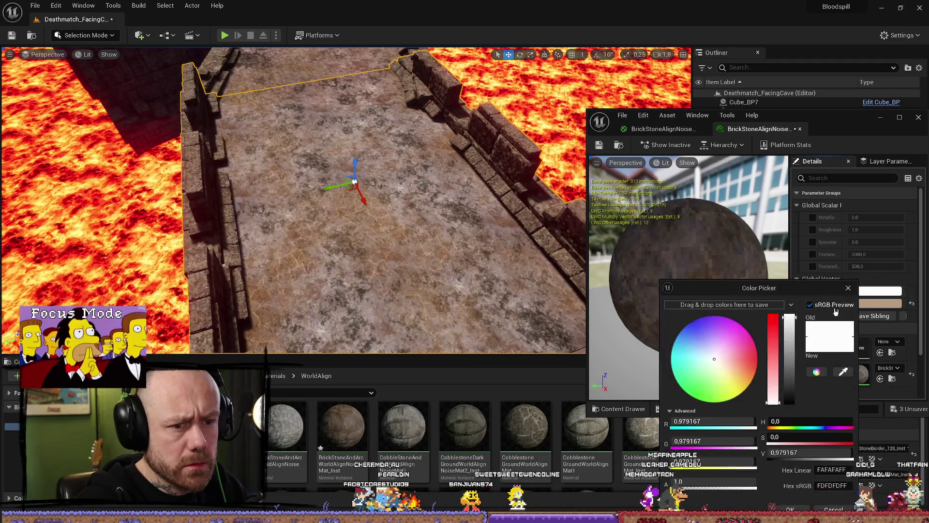
left_click(792, 332)
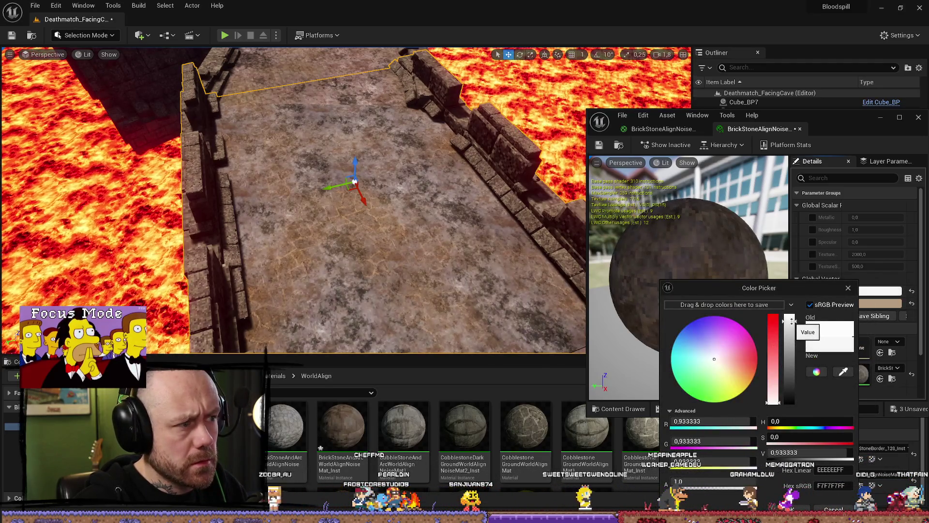
left_click_drag(792, 335, 789, 316)
left_click(720, 367)
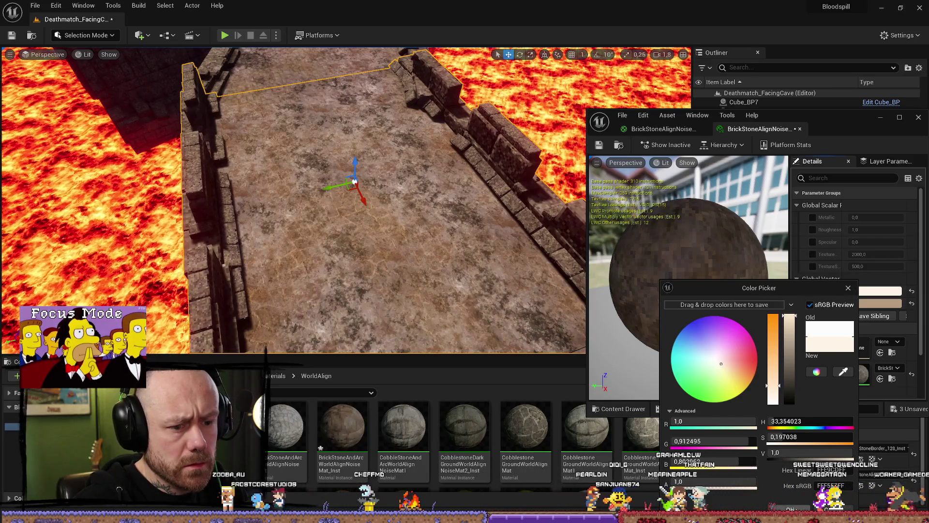
left_click(849, 289)
left_click(877, 303)
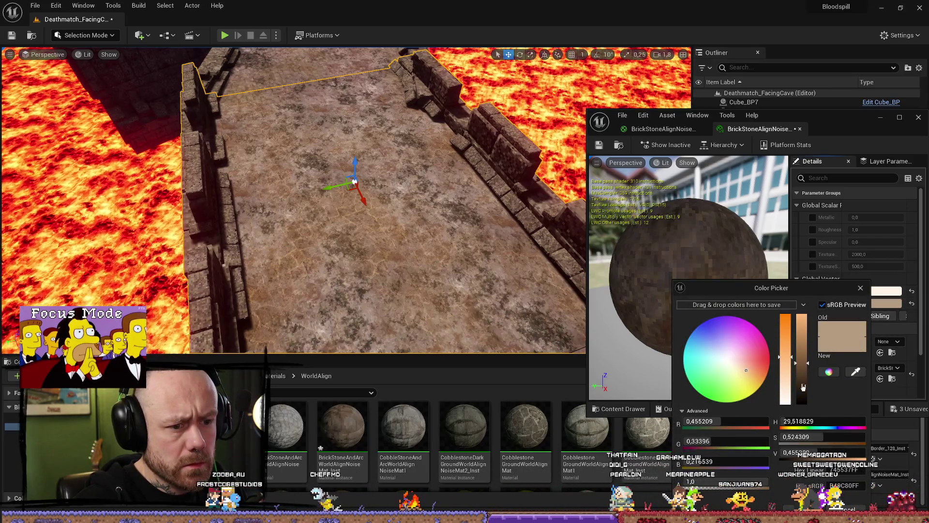
left_click_drag(746, 369, 739, 364)
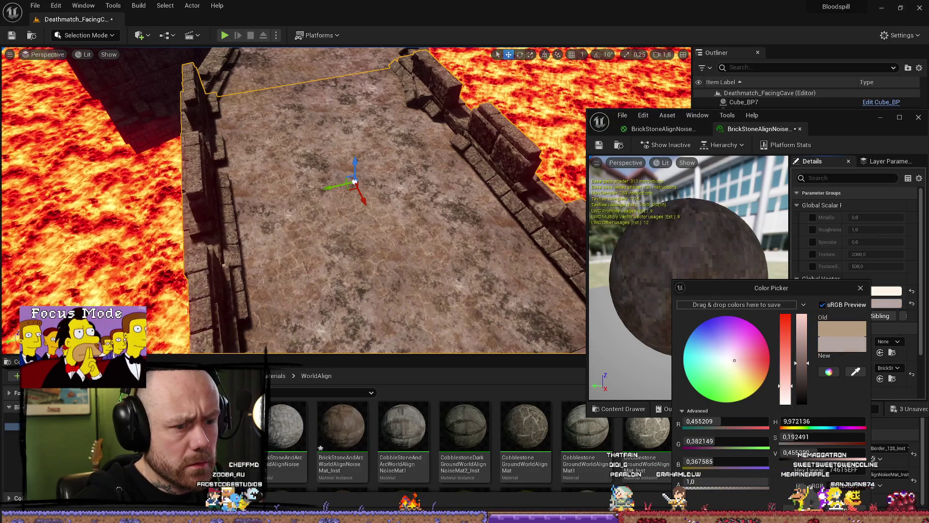
left_click(860, 288)
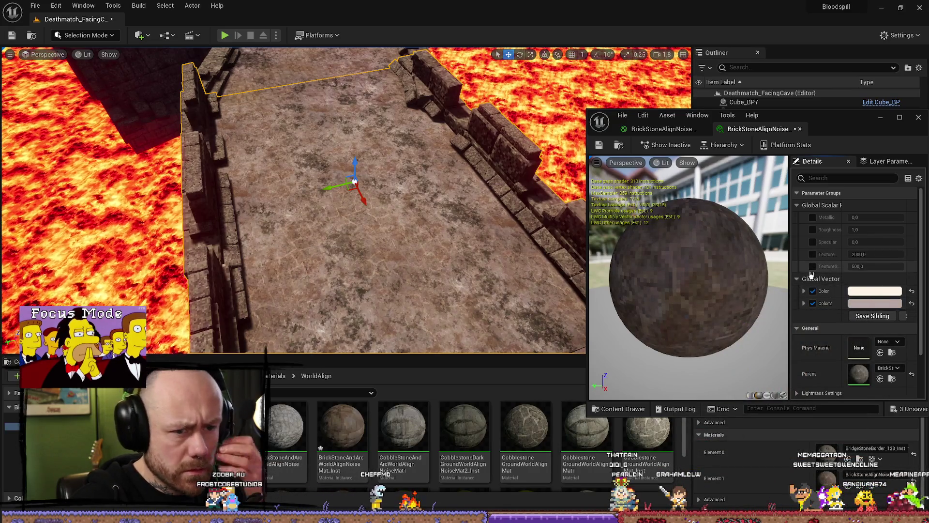
- Enable the Metallic and Roughness overrides and try texture scaling 74 and 0, ending at 2000
left_click(813, 230)
left_click(816, 217)
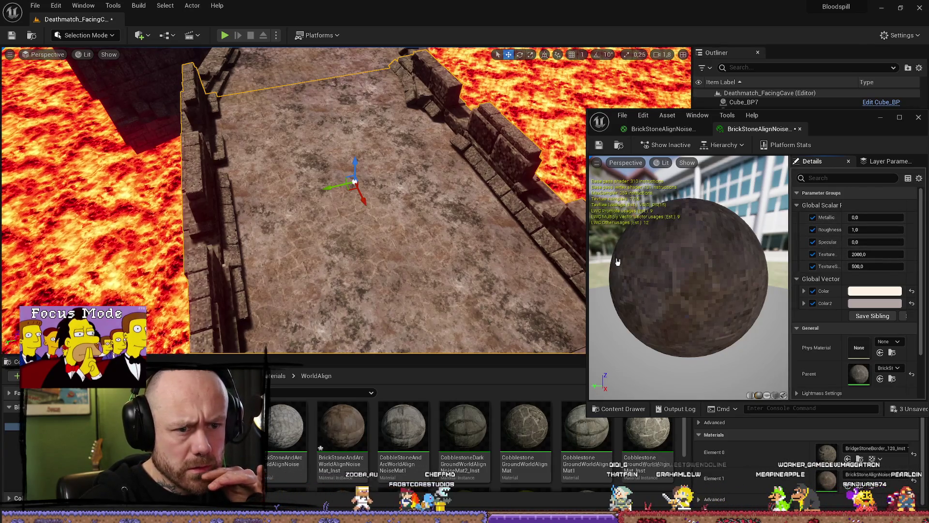
left_click_drag(595, 262, 581, 261)
left_click_drag(866, 254, 830, 254)
left_click(879, 254)
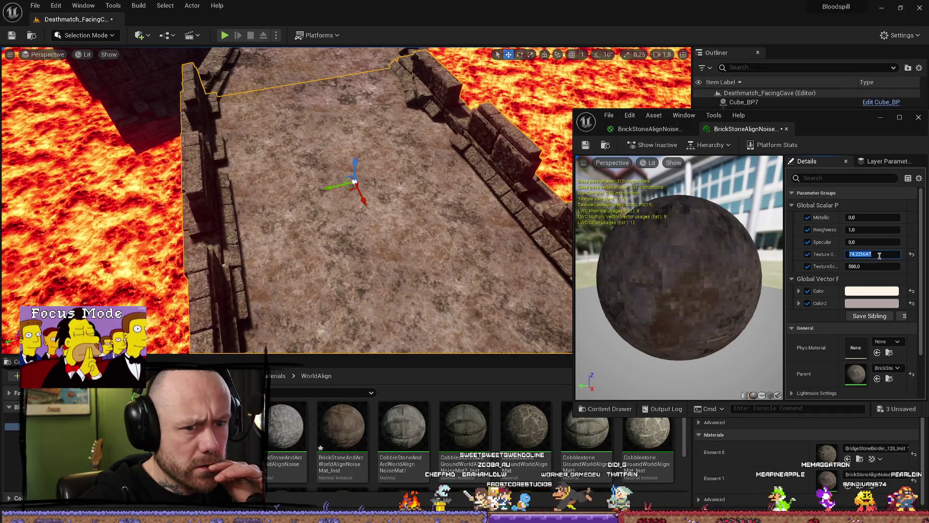
key("Return")
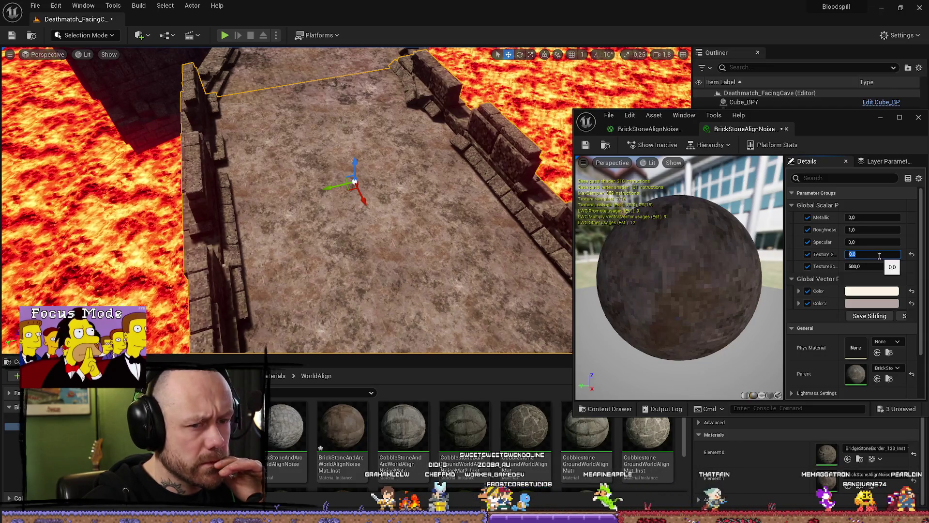
key("Return")
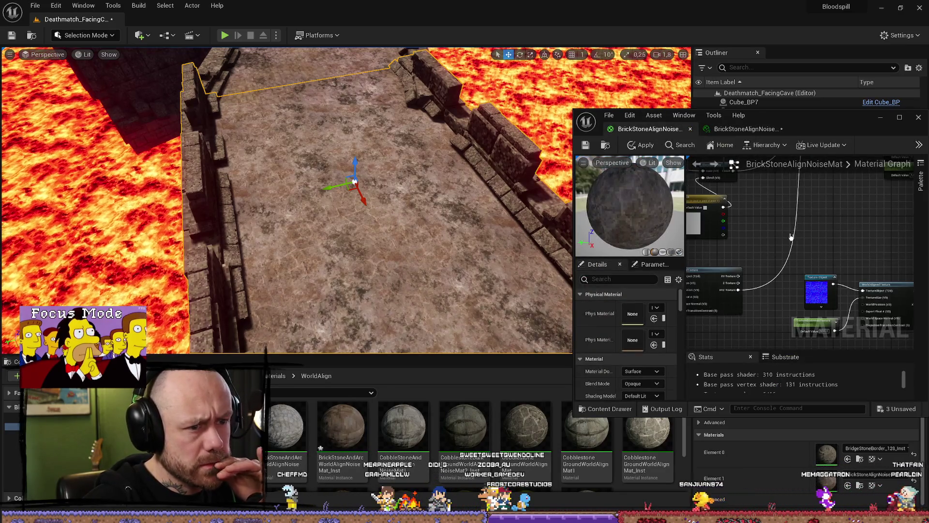
- Maximize the material editor and pan across the BrickStoneAlignNoiseMat node graph
left_click_drag(823, 117, 657, 117)
left_click(734, 118)
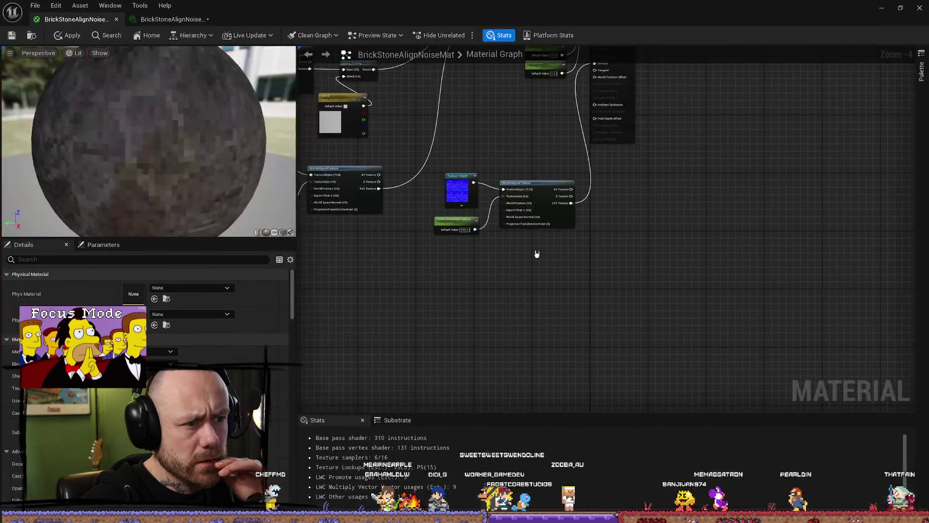
scroll(519, 213, "up", 3)
mouse_move(519, 213)
left_mouse_down()
mouse_move(534, 191)
mouse_move(640, 235)
mouse_move(638, 256)
mouse_move(609, 224)
mouse_move(698, 278)
mouse_move(645, 208)
mouse_move(714, 163)
mouse_move(710, 104)
left_mouse_up()
mouse_move(531, 253)
left_mouse_down()
mouse_move(498, 213)
mouse_move(470, 344)
mouse_move(475, 336)
mouse_move(599, 356)
mouse_move(589, 338)
left_mouse_up()
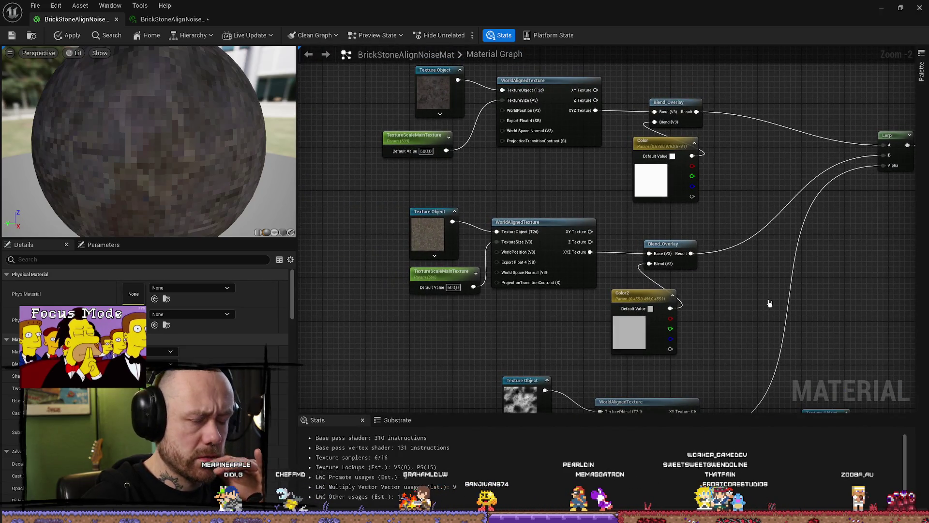
mouse_move(646, 203)
left_mouse_down()
mouse_move(572, 176)
mouse_move(585, 226)
mouse_move(412, 229)
mouse_move(608, 201)
mouse_move(580, 193)
mouse_move(593, 193)
mouse_move(628, 294)
mouse_move(616, 143)
left_mouse_up()
- Inspect the texture and T_Noise01_64 nodes, then break the noise link into the Lerp Alpha
left_click(450, 141)
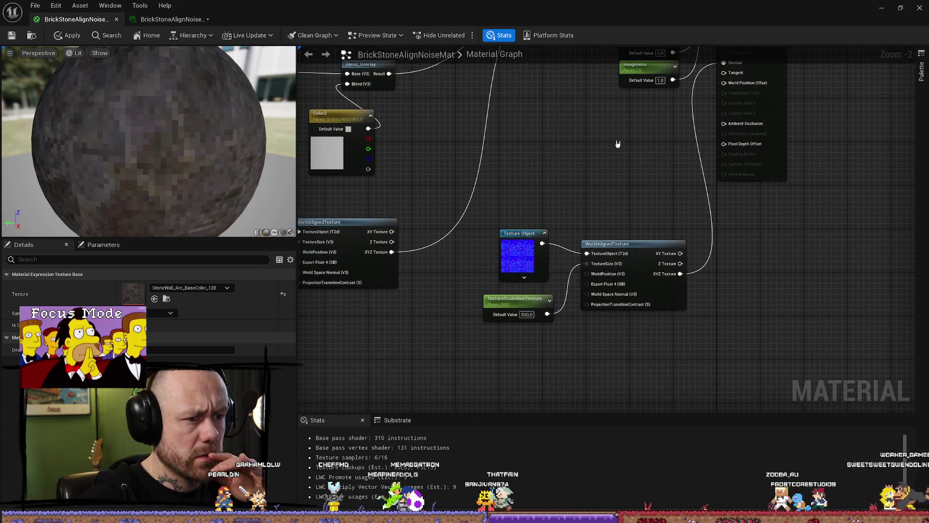
mouse_move(653, 201)
left_mouse_down()
mouse_move(541, 379)
mouse_move(493, 382)
left_mouse_up()
mouse_move(571, 168)
left_mouse_down()
mouse_move(668, 246)
mouse_move(614, 305)
mouse_move(637, 299)
mouse_move(489, 194)
left_mouse_up()
left_click(443, 232)
left_click(494, 199)
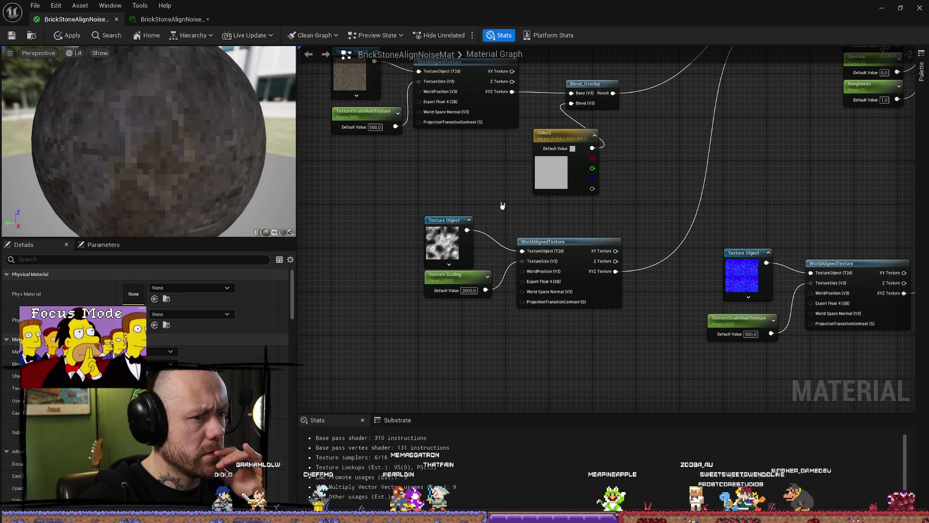
mouse_move(504, 207)
left_mouse_down()
mouse_move(512, 286)
mouse_move(440, 309)
left_mouse_up()
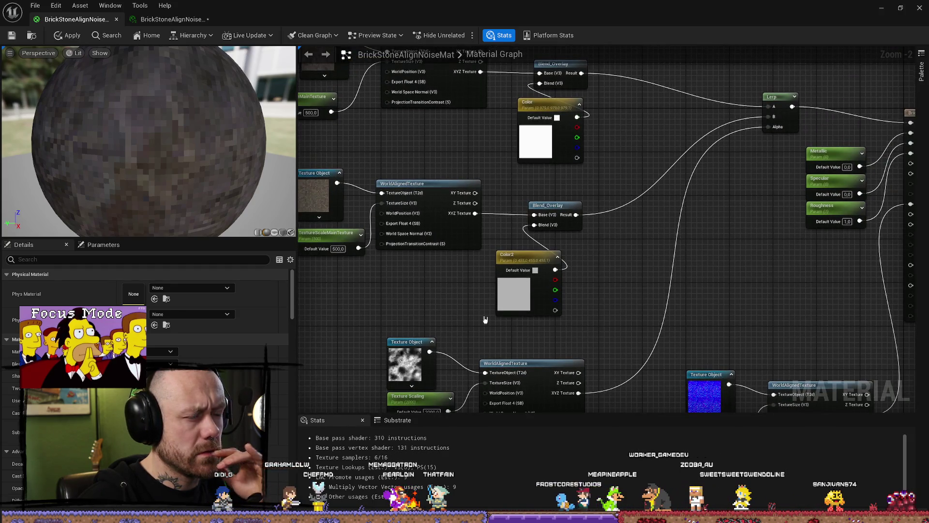
left_click(580, 393, "alt")
left_click(888, 7)
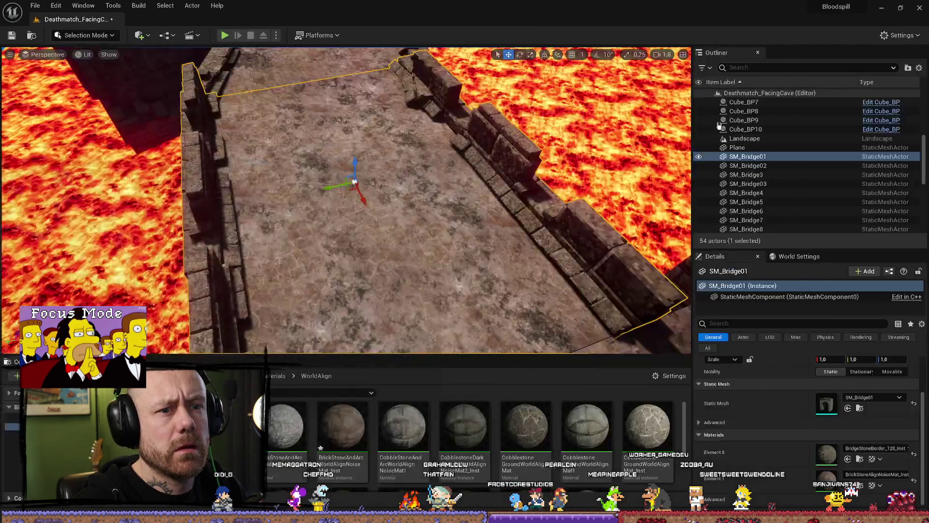
- Save the level and all packages, and reopen BrickStoneAlignNoiseMat
left_click(11, 35)
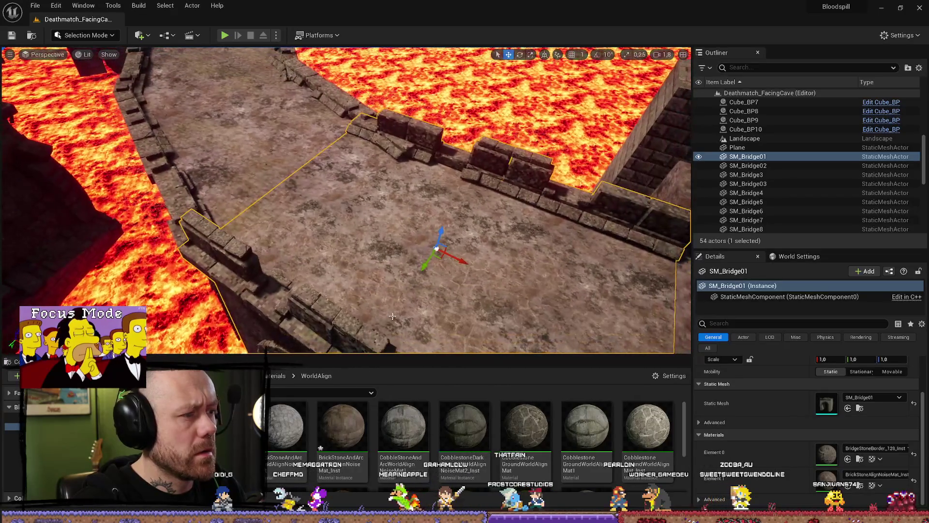
double_click(290, 426)
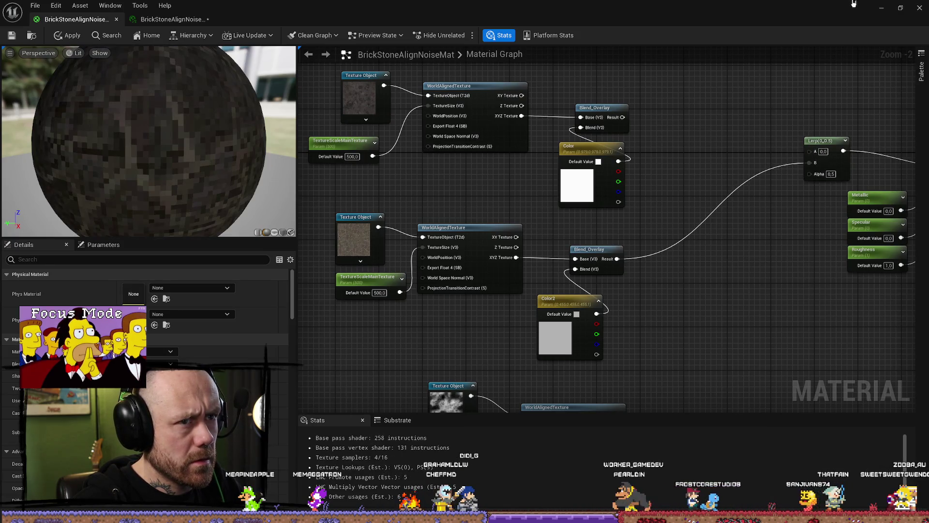
left_click(26, 36)
key("ctrl+s")
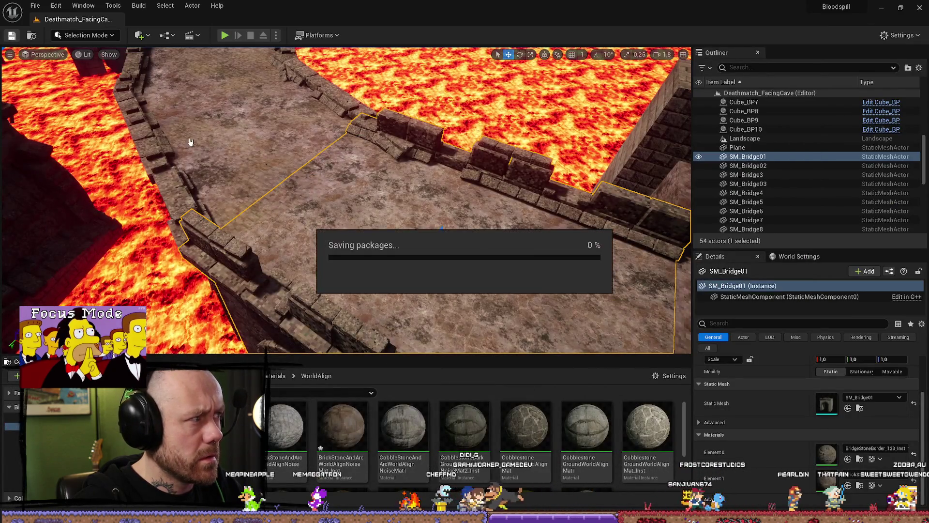
left_click_drag(339, 218, 368, 193)
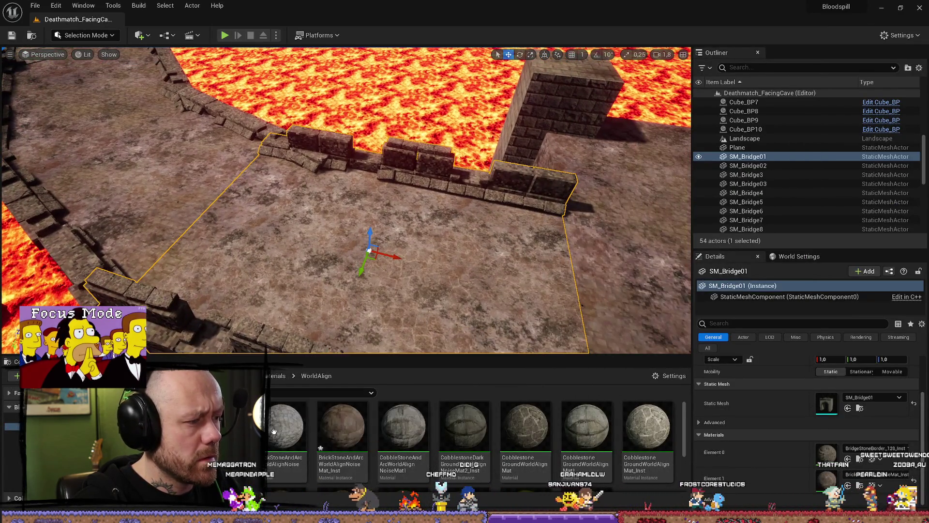
left_click_drag(382, 344, 382, 353)
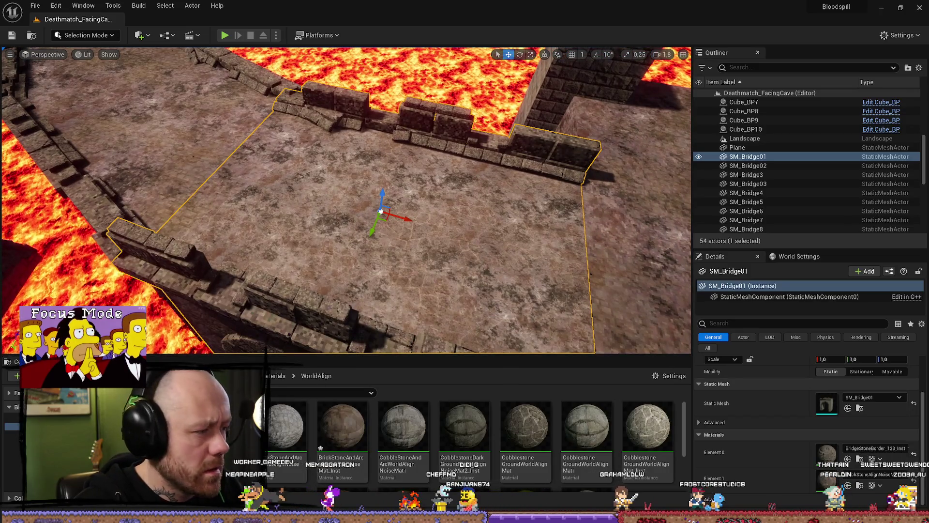
key("alt+Tab")
- Wire the Blend_Overlay Result into the Lerp A input, then apply and save the material
mouse_move(731, 270)
left_mouse_down()
mouse_move(460, 224)
mouse_move(501, 104)
mouse_move(499, 213)
mouse_move(684, 245)
mouse_move(630, 164)
mouse_move(633, 177)
left_mouse_up()
left_click_drag(589, 151, 777, 184)
left_click(12, 36)
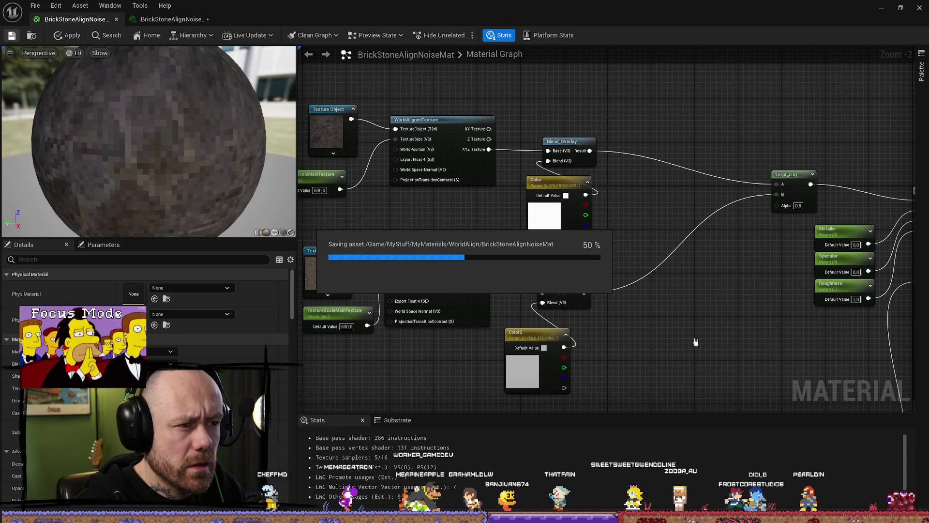
key("ctrl+z")
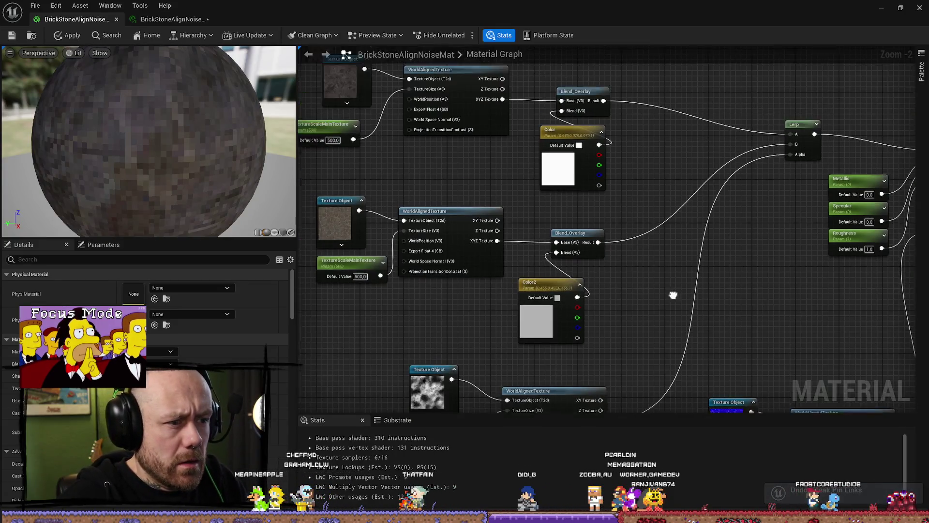
mouse_move(582, 215)
left_mouse_down()
mouse_move(850, 270)
mouse_move(867, 168)
mouse_move(861, 153)
left_mouse_up()
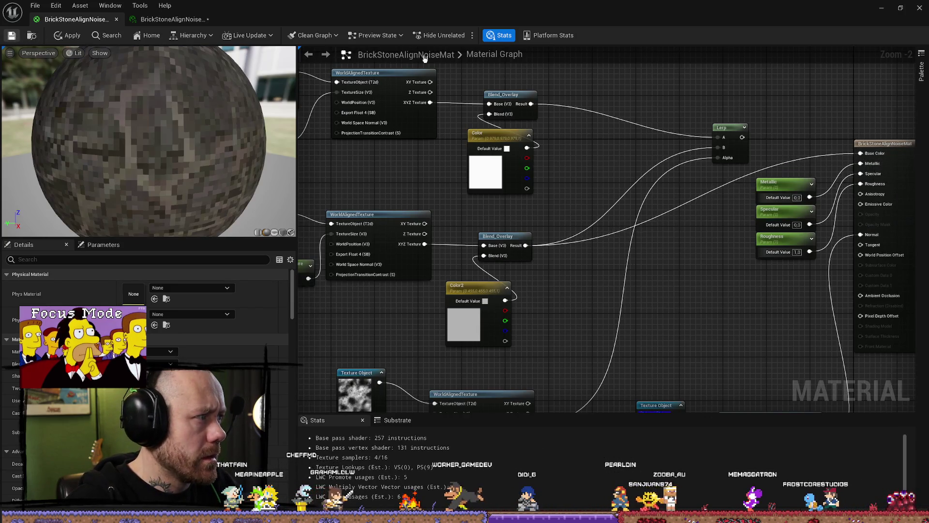
key("ctrl+s")
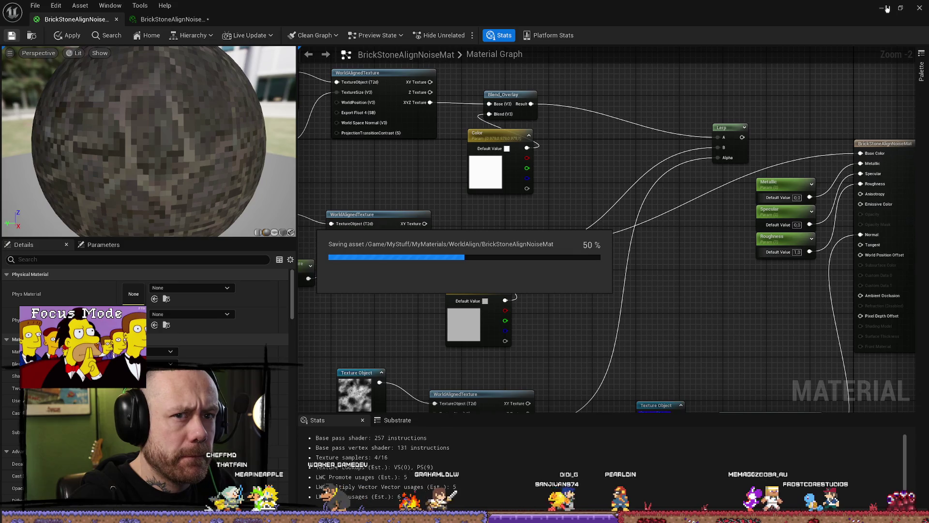
left_click(883, 9)
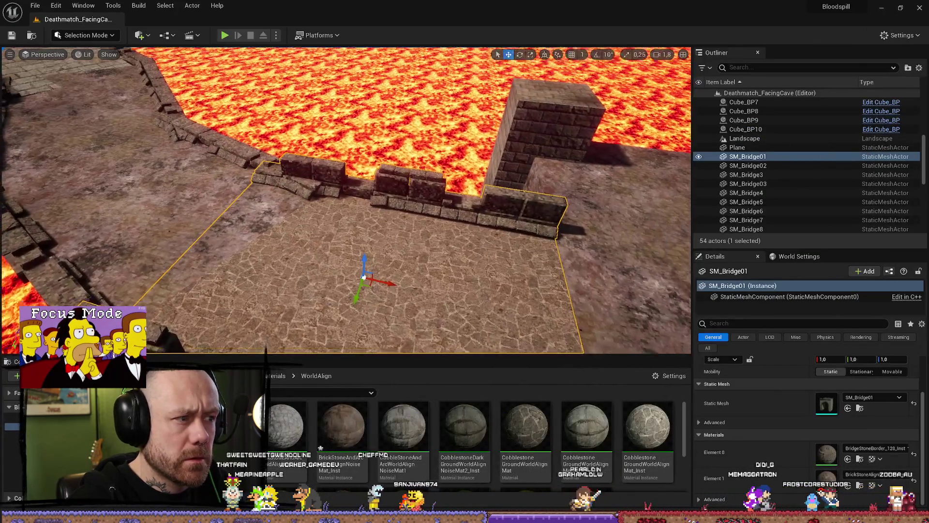
mouse_move(346, 201)
left_mouse_down()
mouse_move(353, 286)
mouse_move(648, 313)
mouse_move(411, 249)
left_mouse_up()
- Toggle the content drawer and restore the material editor to a floating window
key("ctrl+space")
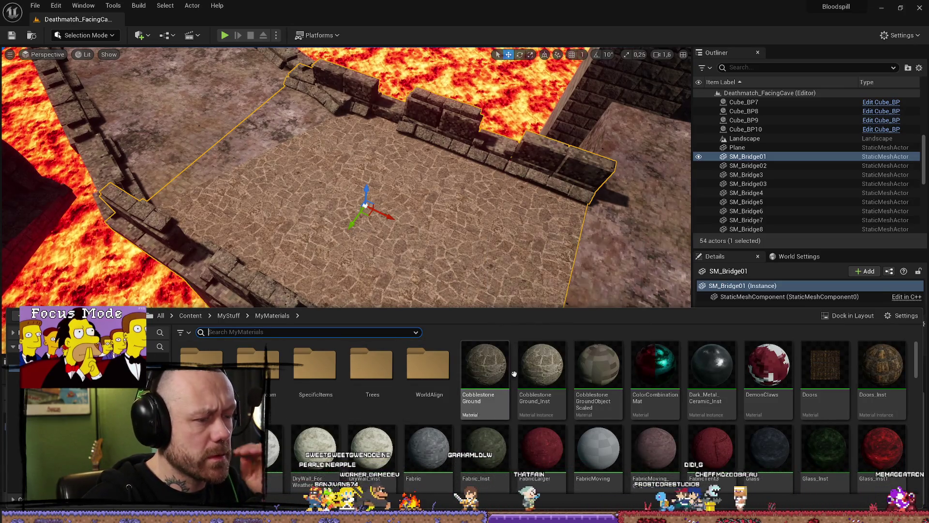
key("ctrl+space")
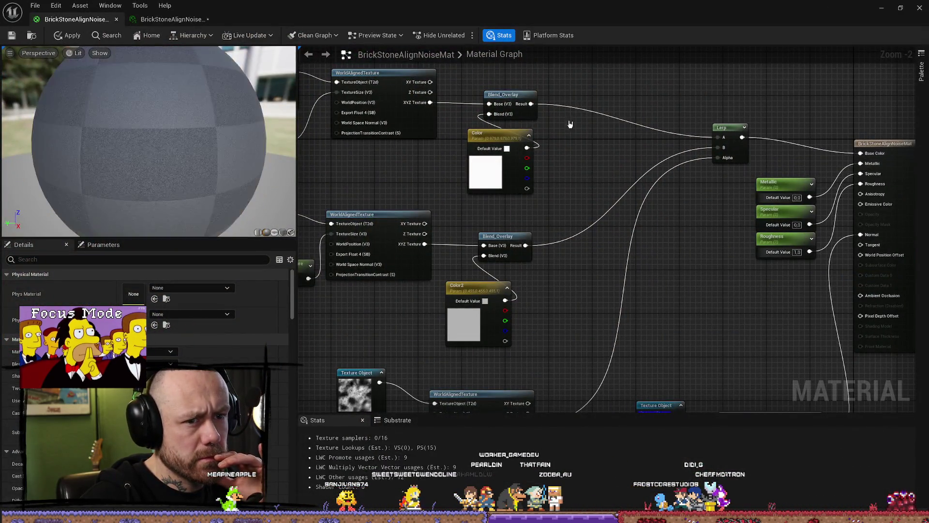
left_click_drag(435, 7, 440, 136)
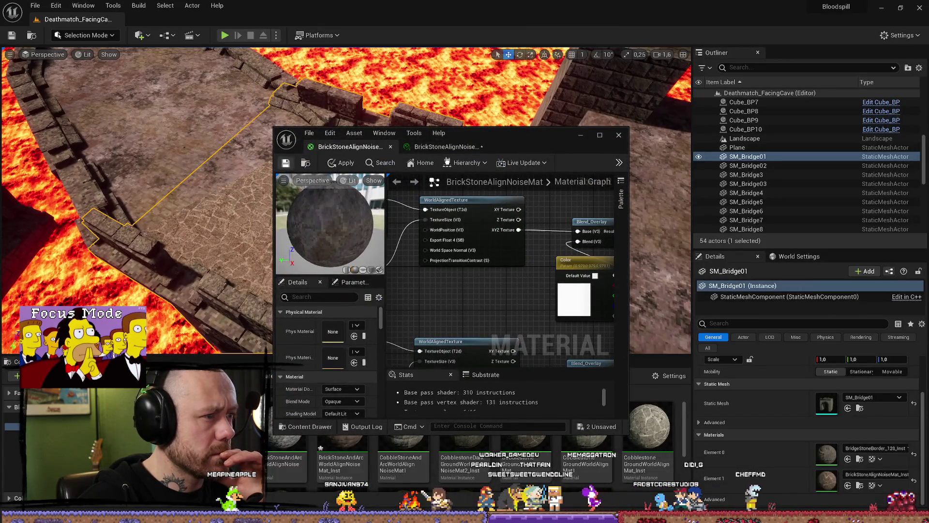
left_click_drag(503, 141, 656, 201)
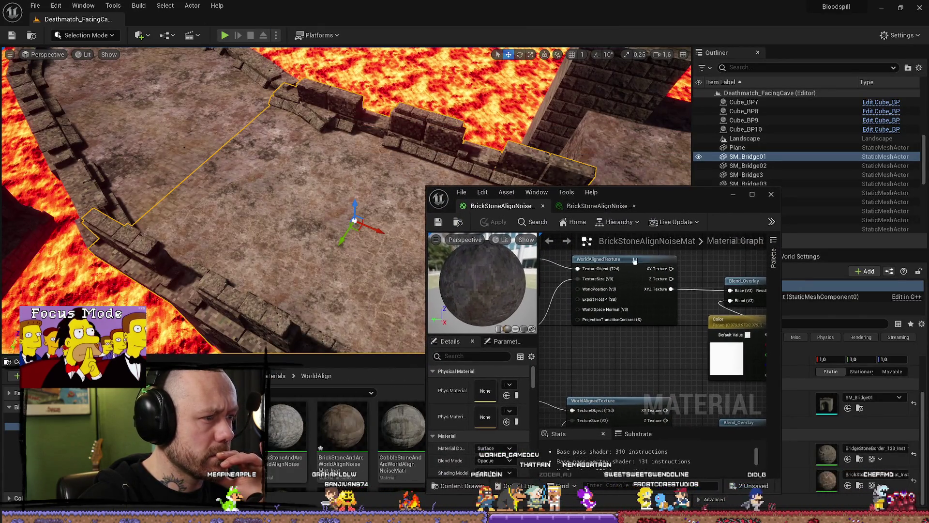
- Break the link into the Lerp Alpha and apply the change to the bridge floor
left_click_drag(607, 349, 618, 318)
scroll(687, 315, "down", 2)
left_click(699, 305, "alt")
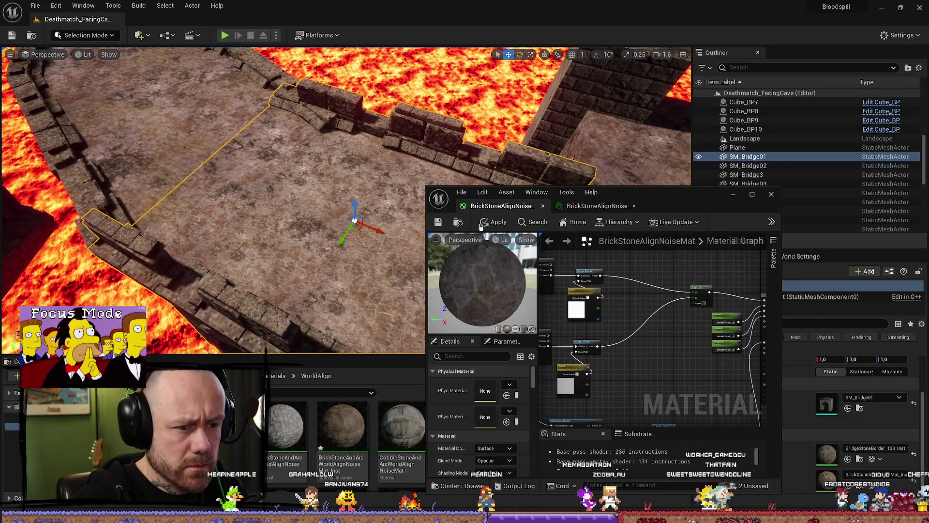
left_click(495, 221)
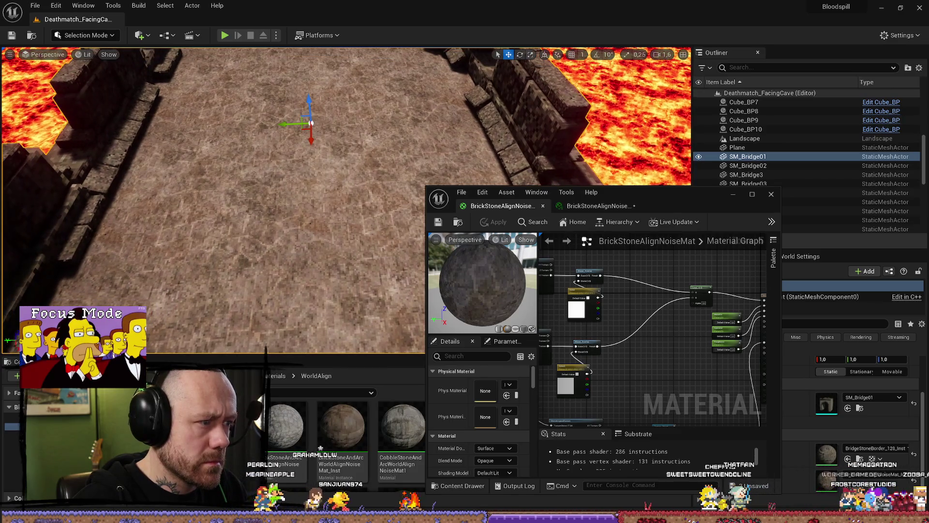
left_click(752, 194)
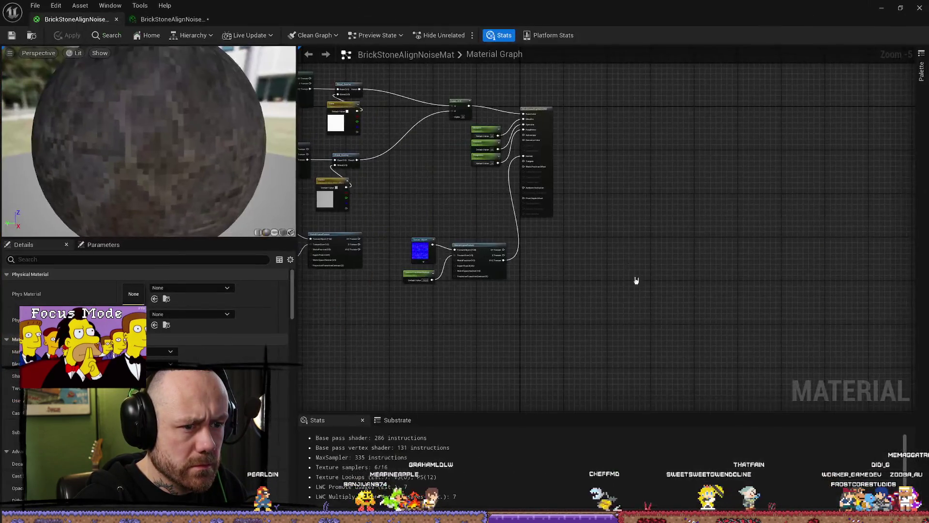
- Connect the lower world-aligned texture into the Lerp Alpha and apply the material
scroll(526, 183, "up", 4)
scroll(458, 286, "down", 2)
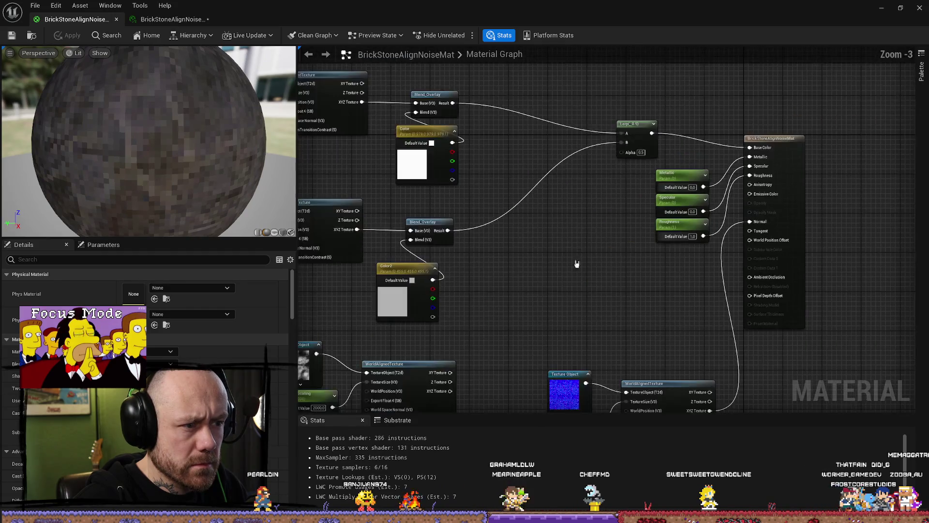
left_click_drag(579, 254, 684, 181)
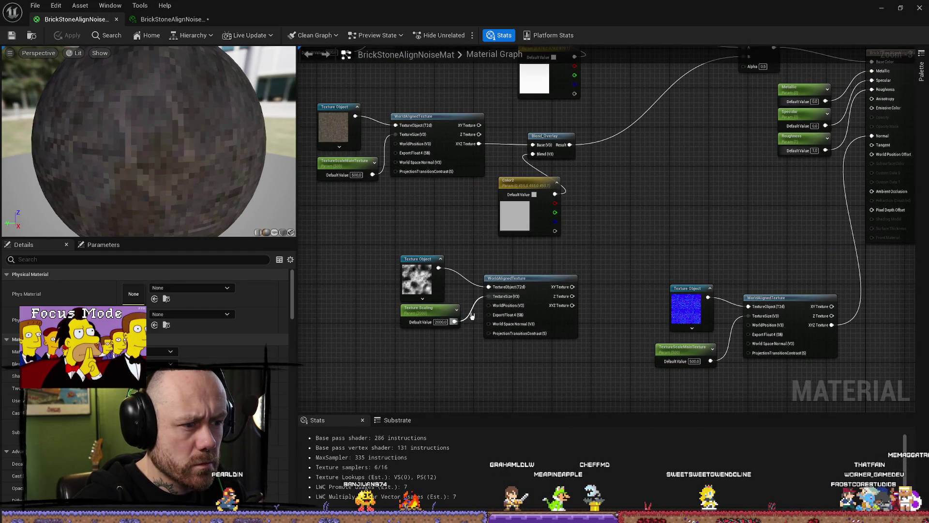
left_click(435, 287)
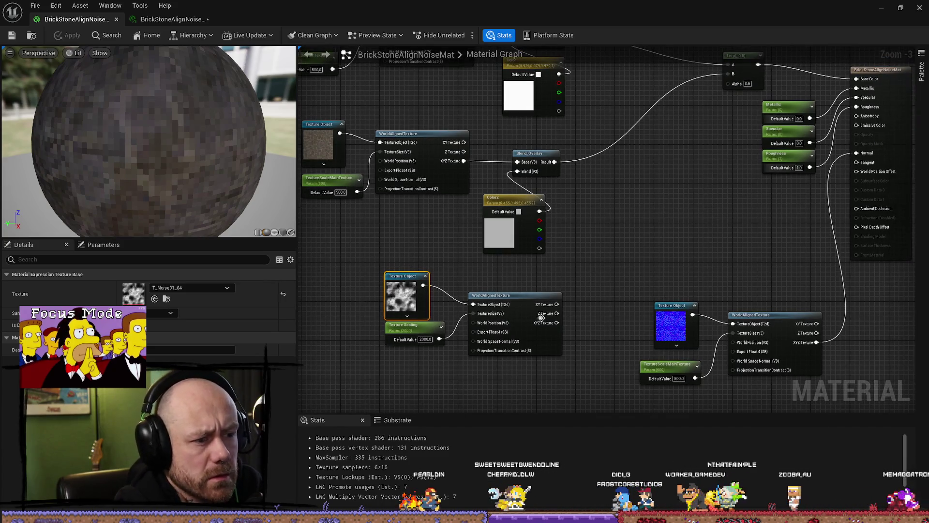
left_click_drag(557, 322, 729, 92)
left_click(901, 8)
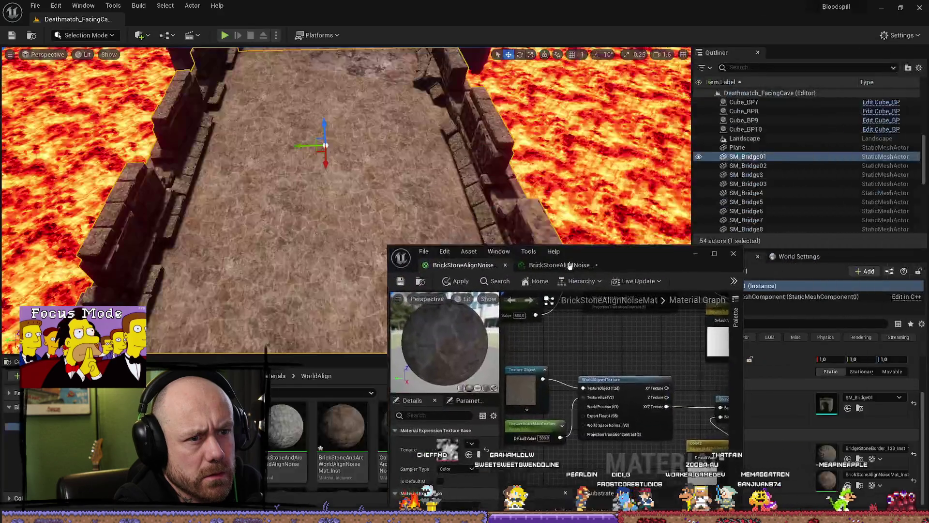
left_click(361, 298)
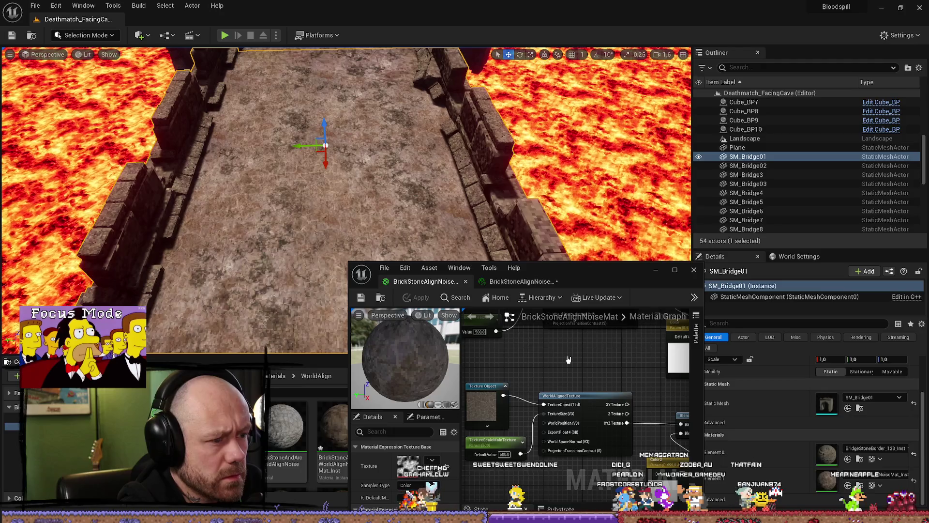
- Reposition the editor window and switch to the BrickStoneAlignNoiseMat_Inst parameter tab
scroll(496, 327, "down", 2)
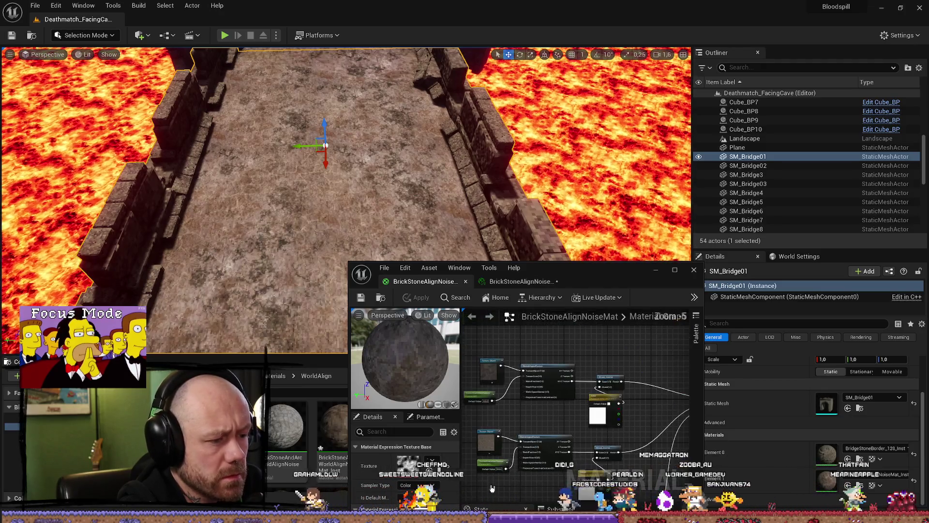
left_click_drag(587, 280, 574, 136)
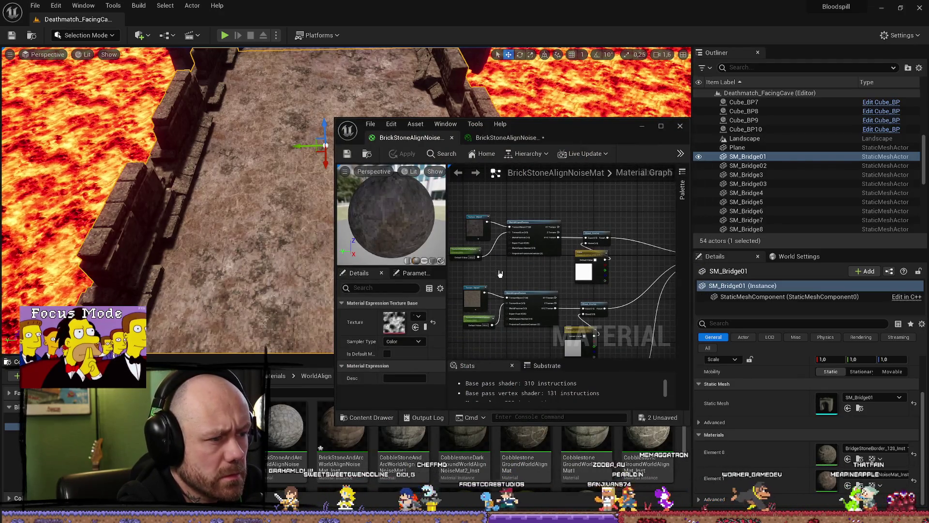
scroll(500, 273, "up", 4)
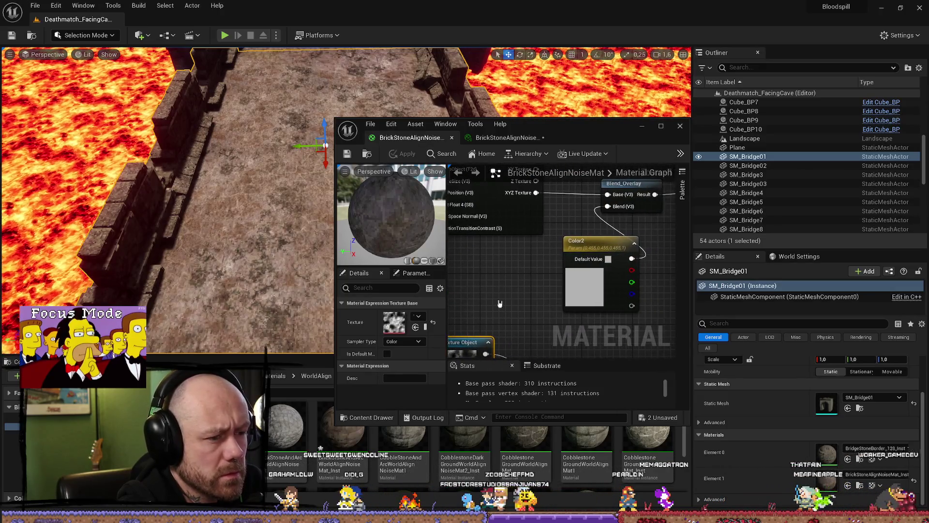
left_click(506, 137)
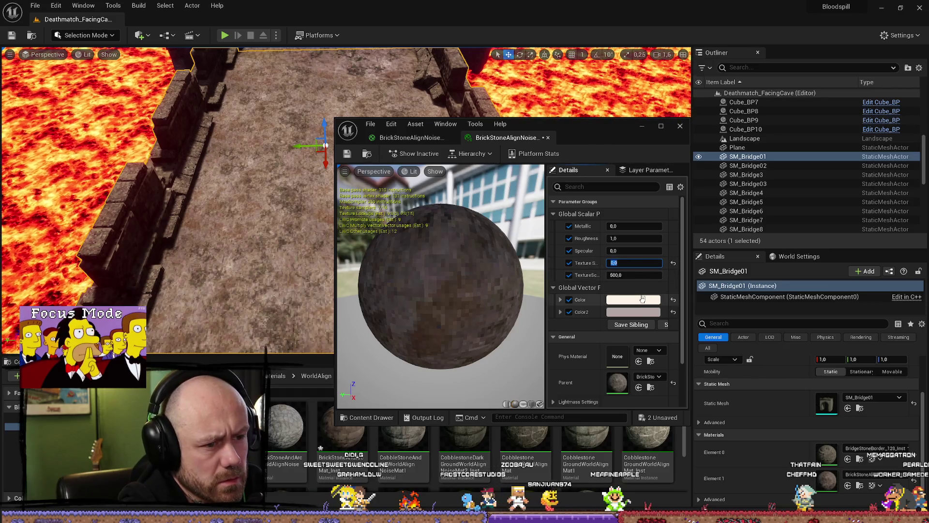
- Darken the Color tint to black and brighten Color2 to full value
left_click(643, 298)
mouse_move(772, 333)
left_mouse_down()
mouse_move(780, 437)
mouse_move(774, 287)
left_mouse_up()
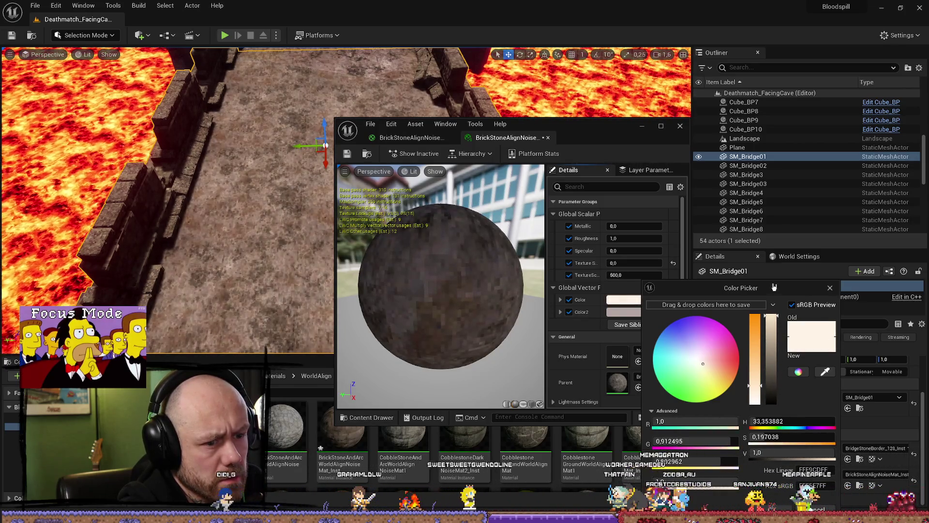
left_click_drag(755, 392, 755, 415)
mouse_move(754, 374)
left_mouse_down()
mouse_move(753, 325)
mouse_move(766, 438)
left_mouse_up()
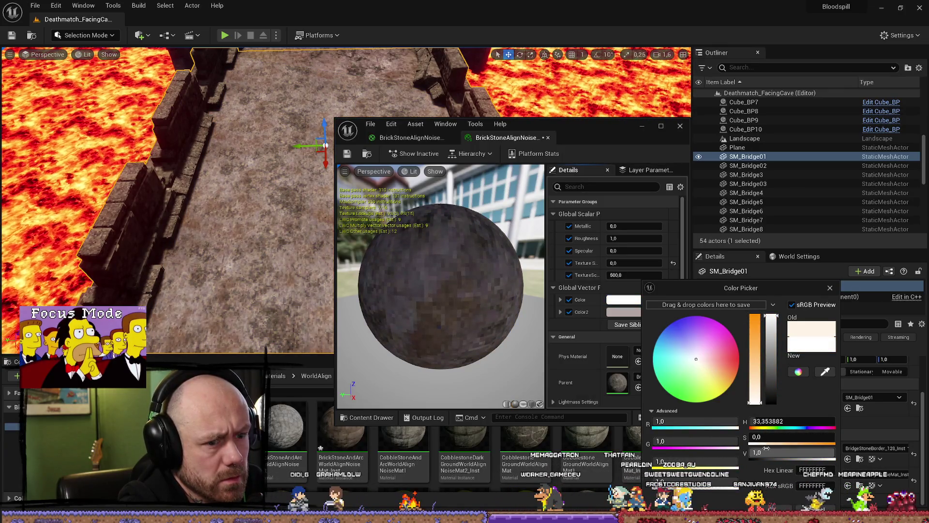
left_click_drag(695, 481, 677, 481)
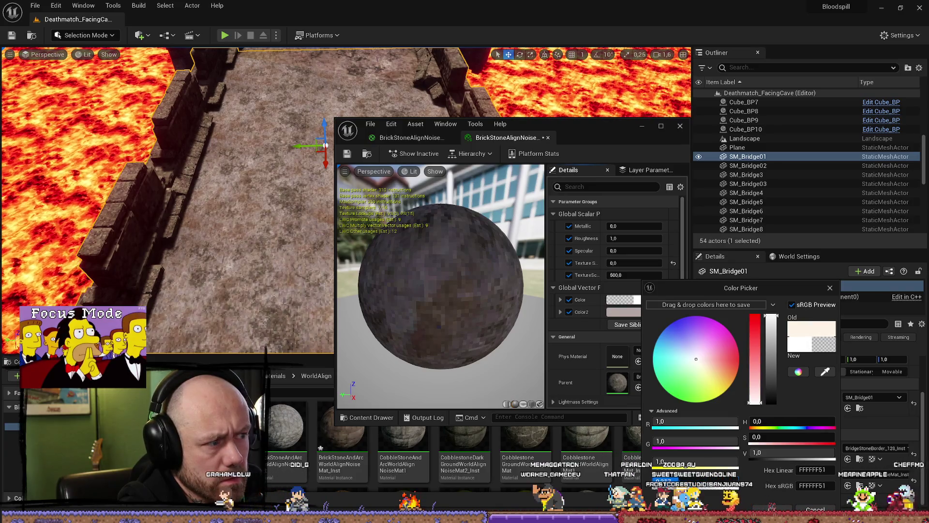
left_click_drag(770, 367, 777, 402)
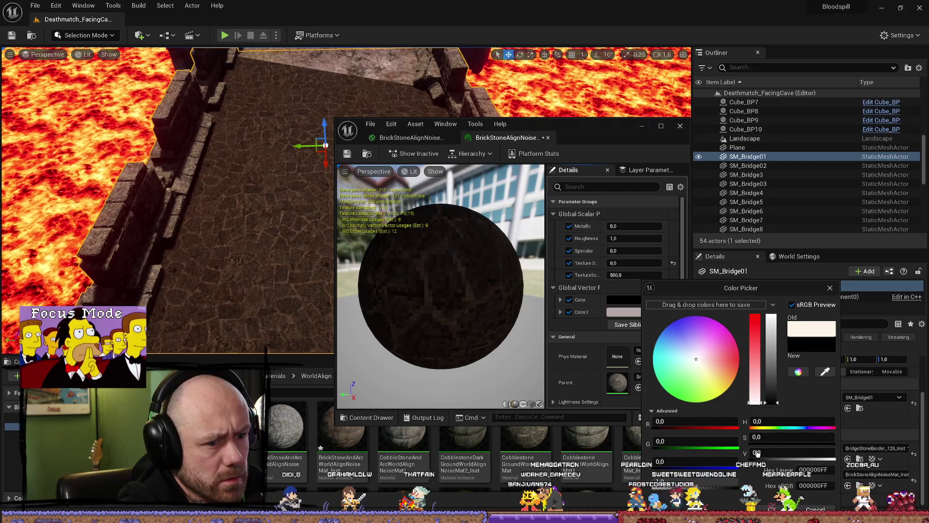
left_click(629, 312)
mouse_move(756, 382)
left_mouse_down()
mouse_move(758, 312)
mouse_move(758, 334)
left_mouse_up()
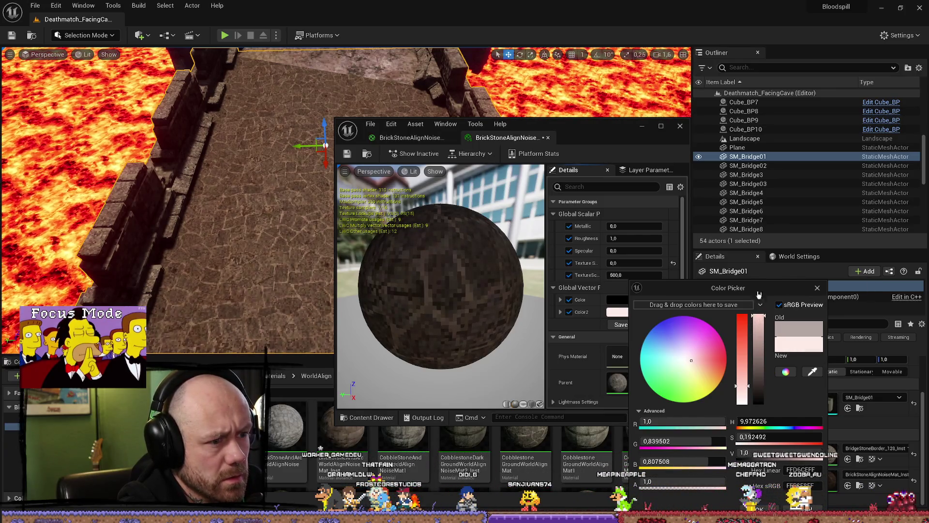
left_click(750, 508)
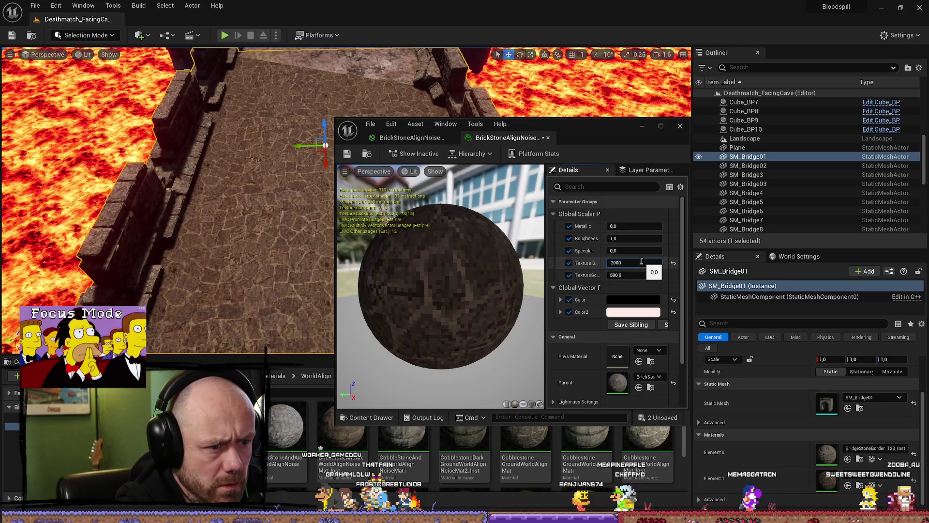
- Commit a texture scale of 2000, then try Color tints from near white to grey, cancelling back
key("Return")
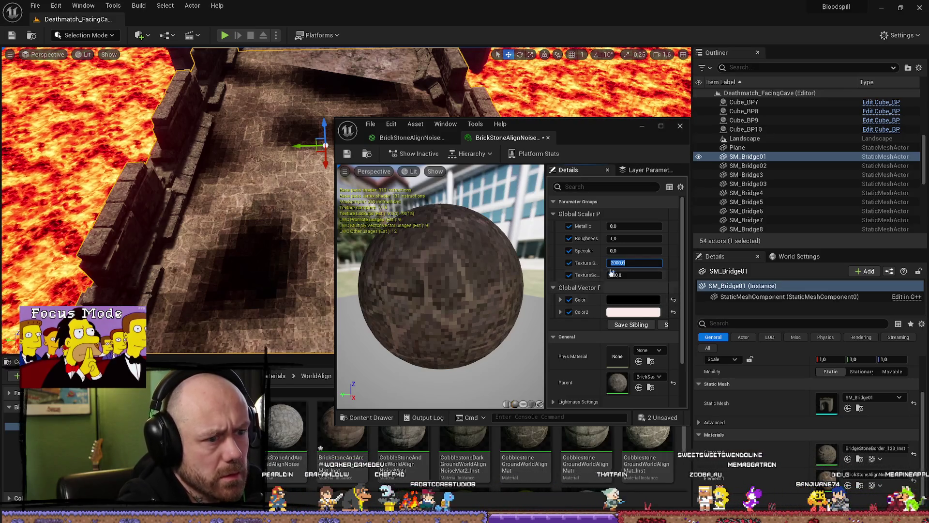
left_click(639, 311)
mouse_move(774, 399)
left_mouse_down()
mouse_move(772, 319)
mouse_move(774, 373)
left_mouse_up()
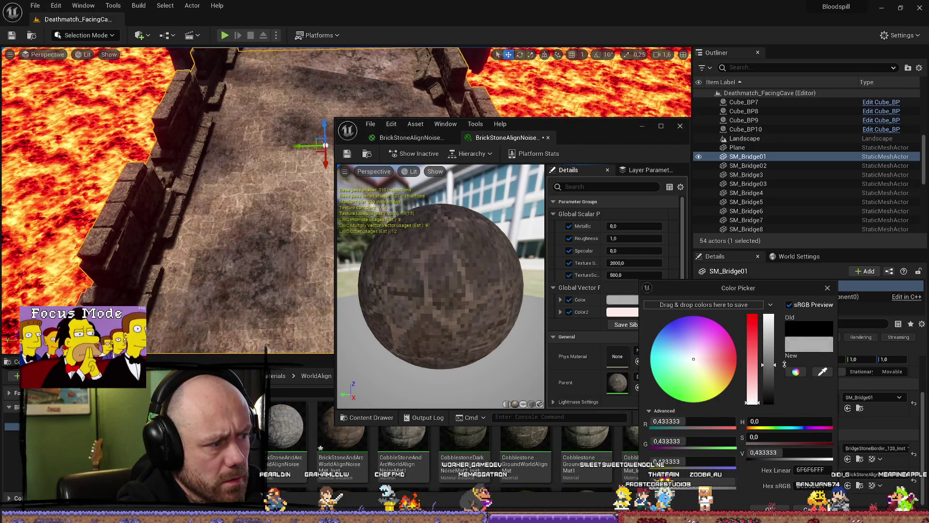
mouse_move(782, 333)
left_mouse_down()
mouse_move(779, 321)
mouse_move(786, 373)
mouse_move(815, 424)
left_mouse_up()
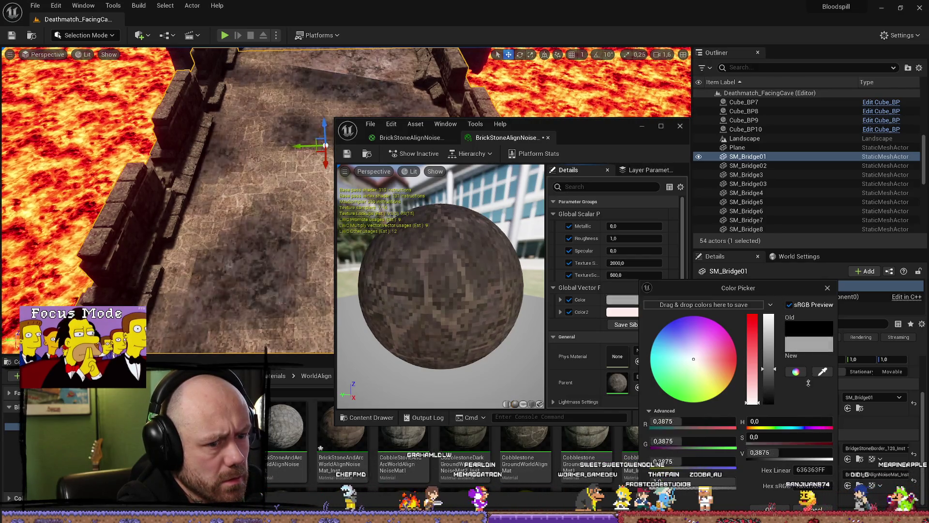
left_click_drag(692, 356, 695, 363)
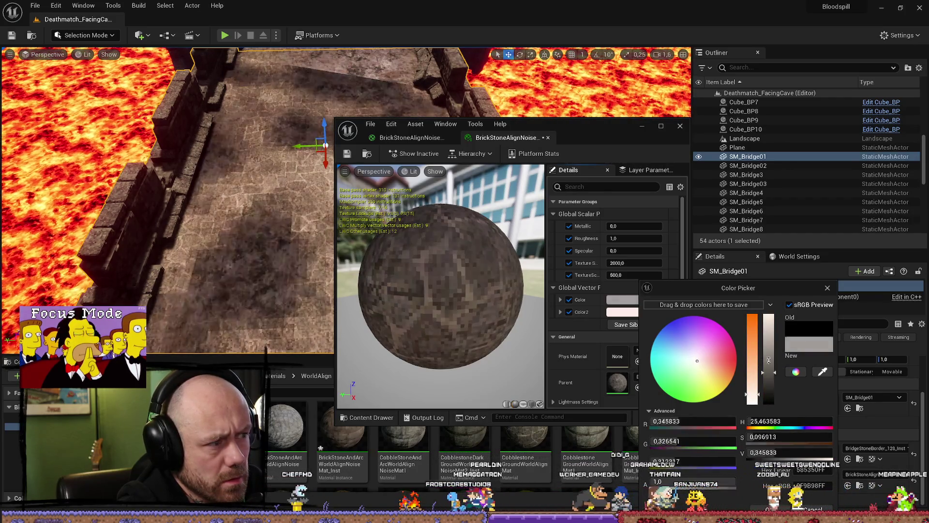
left_click_drag(775, 317, 774, 374)
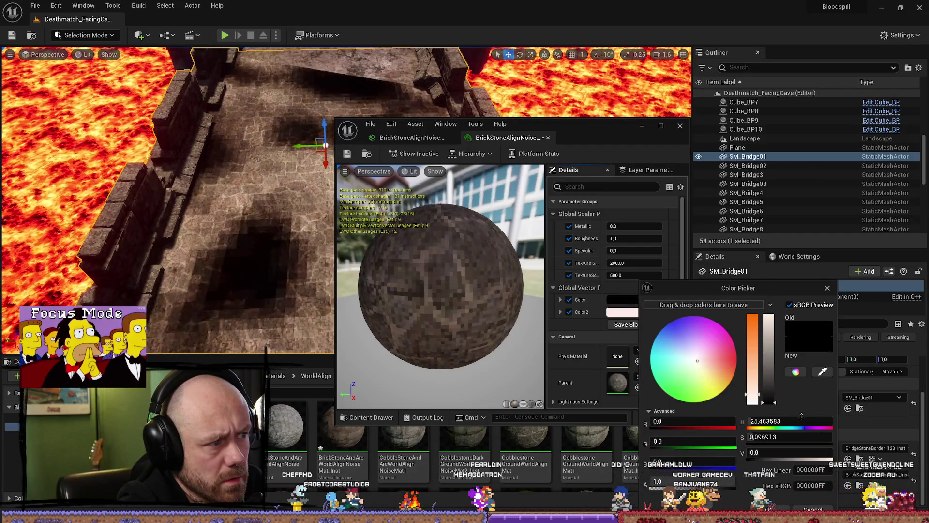
key("Escape")
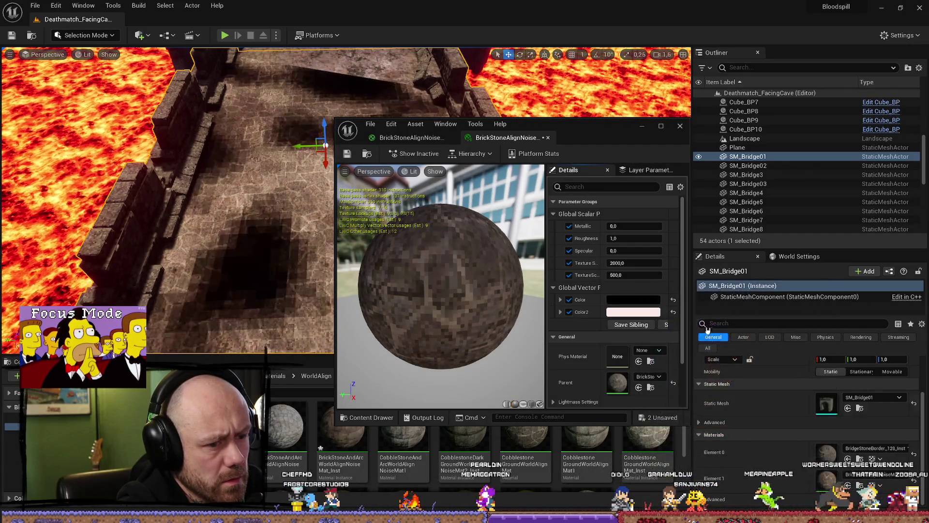
- Lighten the Color2 tint and return the Color tint to pure white
left_click(643, 311)
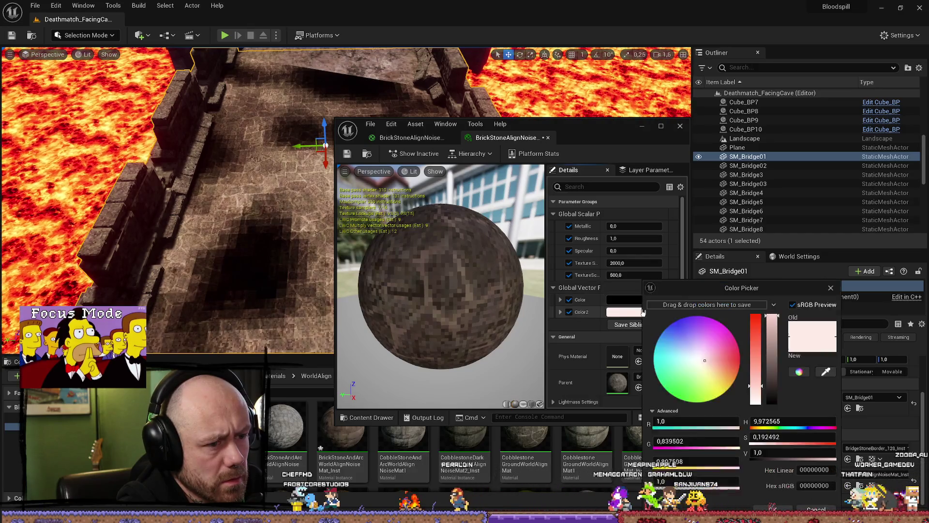
left_click_drag(775, 316, 777, 371)
mouse_move(785, 395)
left_mouse_down()
mouse_move(785, 346)
mouse_move(793, 334)
left_mouse_up()
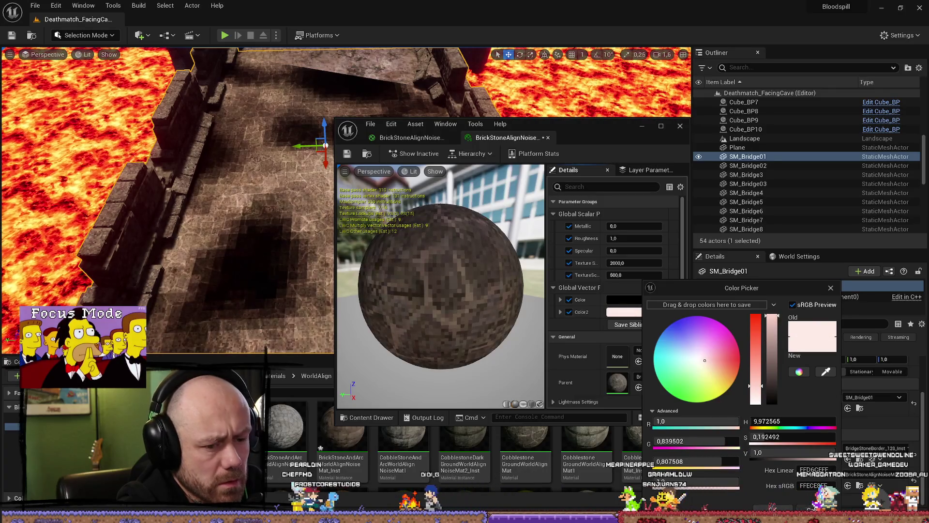
key("Return")
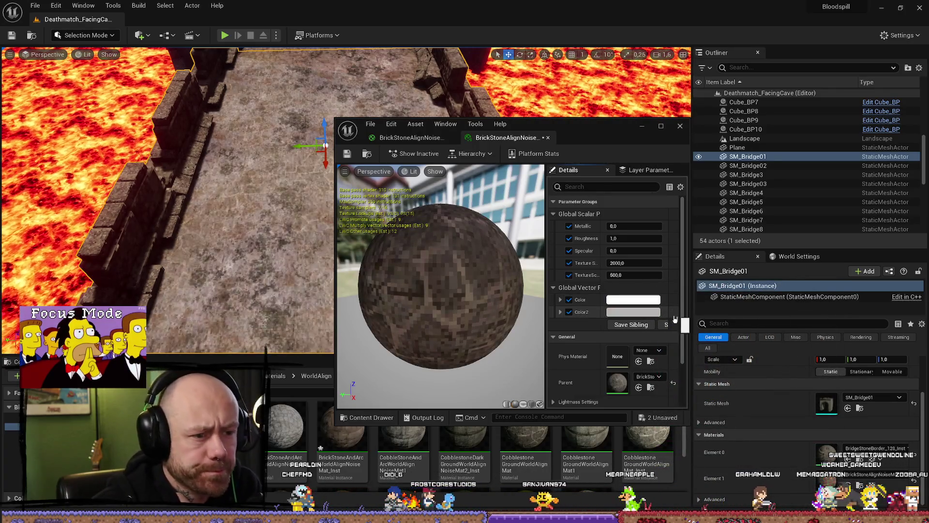
mouse_move(579, 133)
left_mouse_down()
mouse_move(662, 133)
mouse_move(607, 113)
mouse_move(668, 180)
left_mouse_up()
left_click(722, 347)
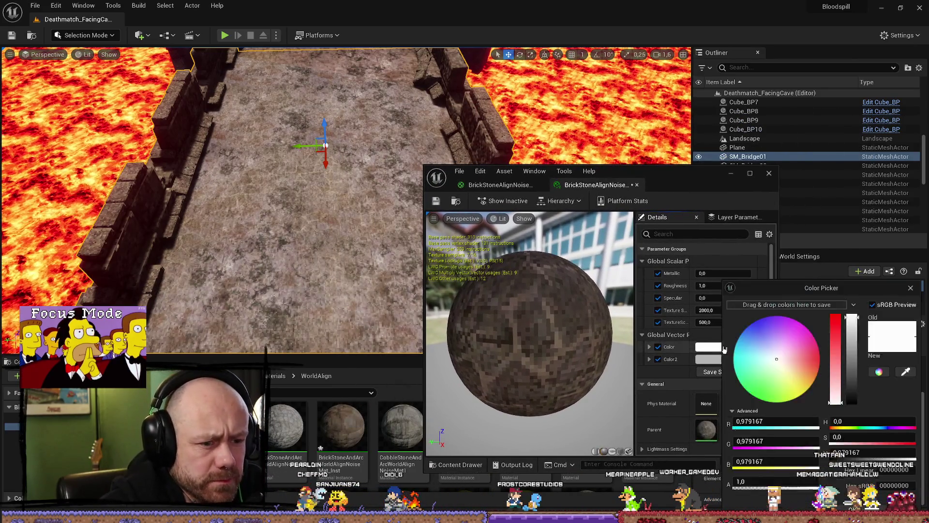
left_click_drag(851, 360, 851, 370)
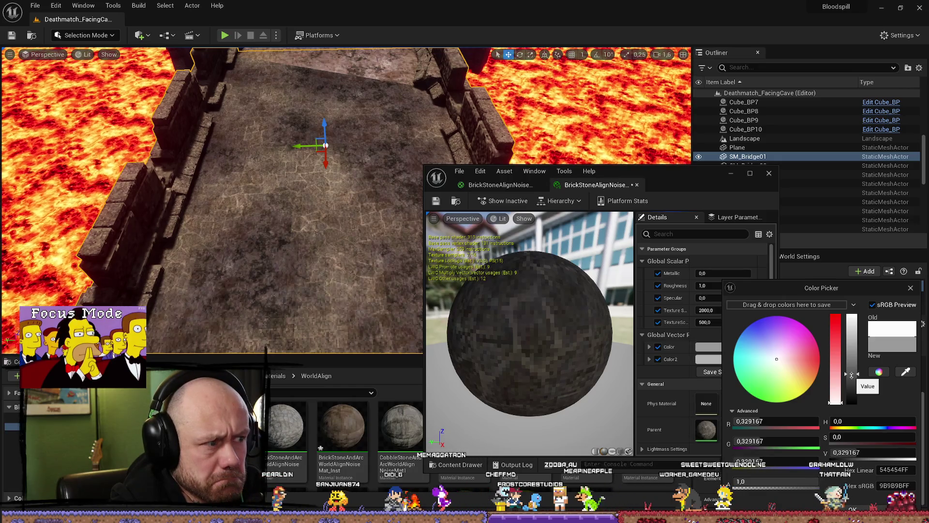
left_click_drag(852, 370, 855, 315)
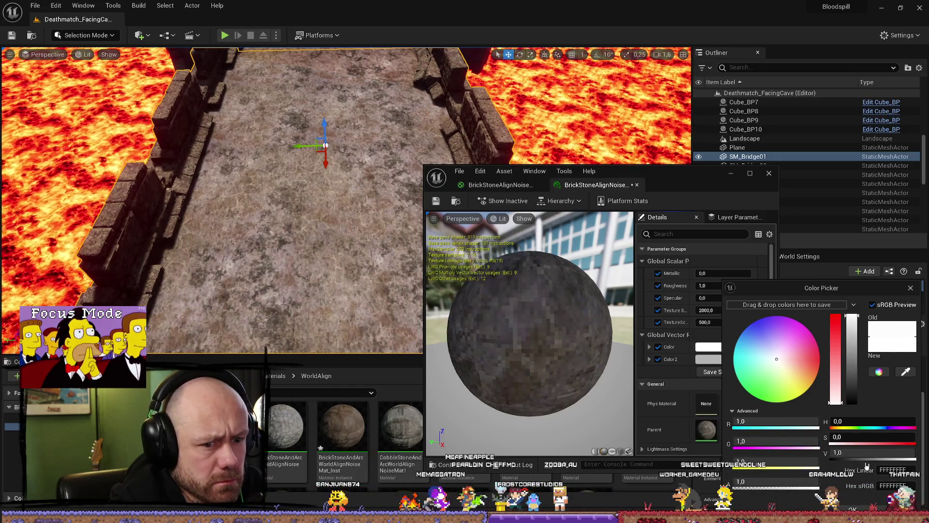
left_click(852, 509)
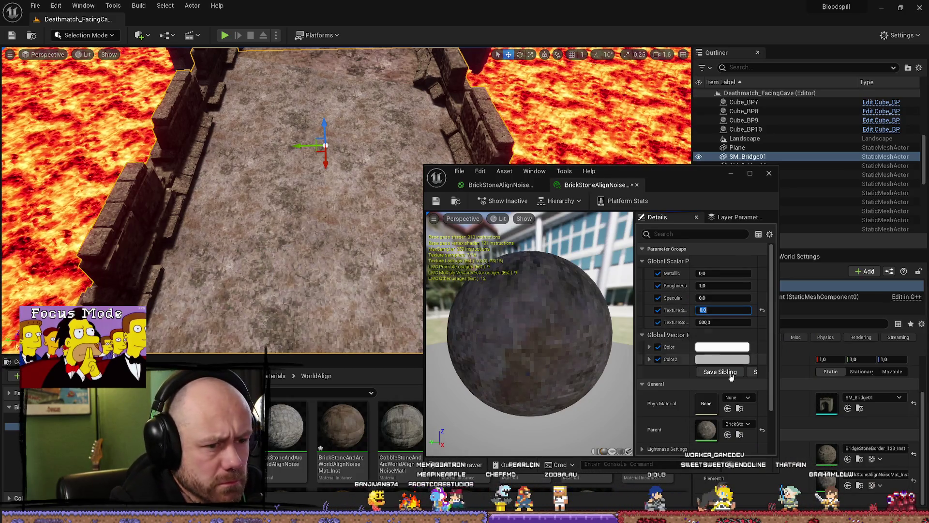
- Set the Color tint to a neutral 0.75 grey and inspect the bridge floor
left_click(726, 347)
mouse_move(863, 352)
left_mouse_down()
mouse_move(855, 385)
mouse_move(856, 373)
left_mouse_up()
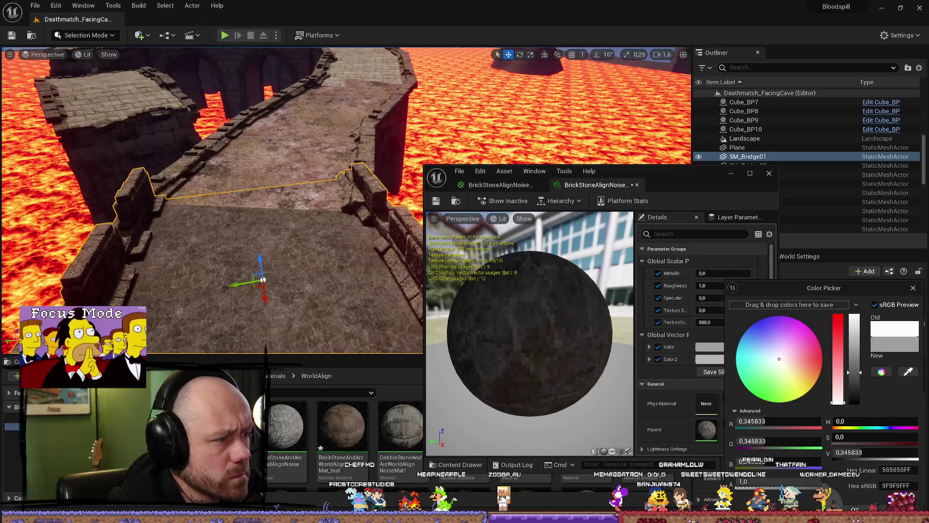
scroll(206, 233, "up", 3)
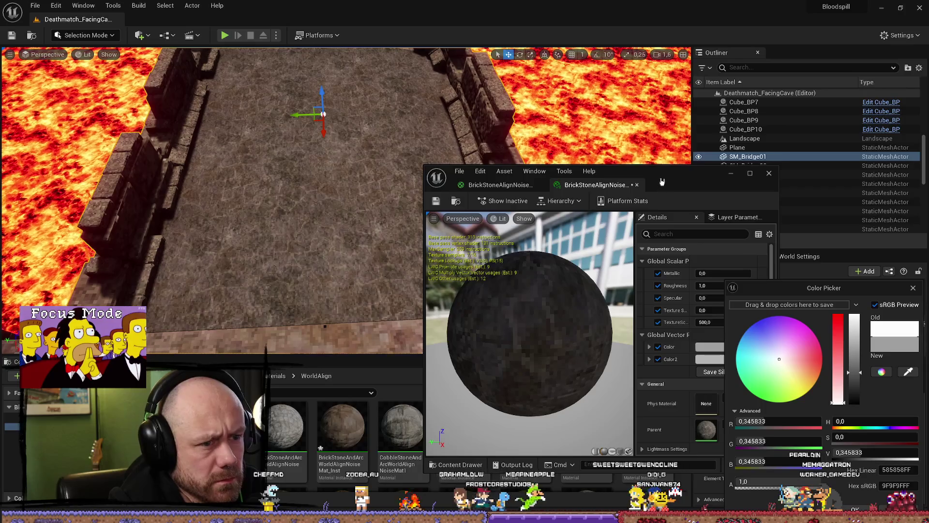
left_click_drag(662, 181, 617, 142)
left_click_drag(799, 287, 745, 287)
left_click_drag(802, 372, 804, 337)
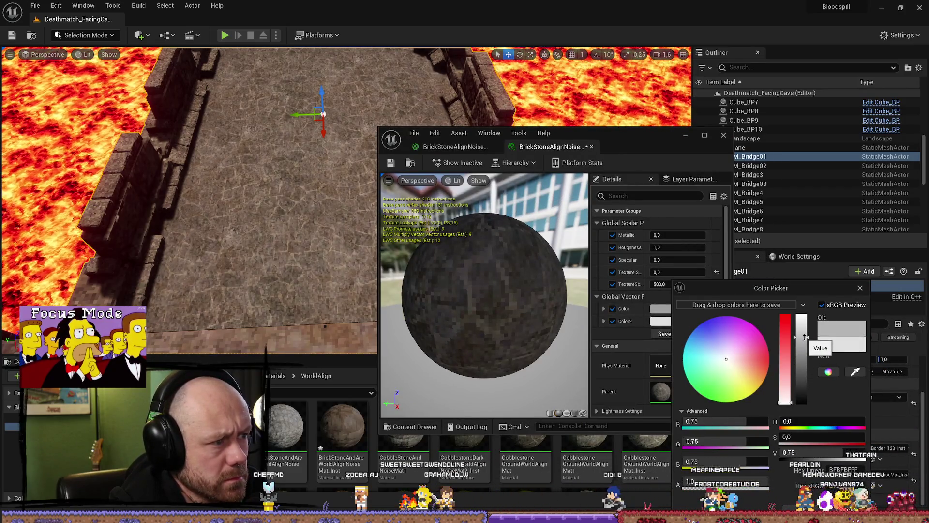
mouse_move(291, 218)
left_mouse_down()
mouse_move(290, 116)
mouse_move(281, 121)
mouse_move(271, 97)
left_mouse_up()
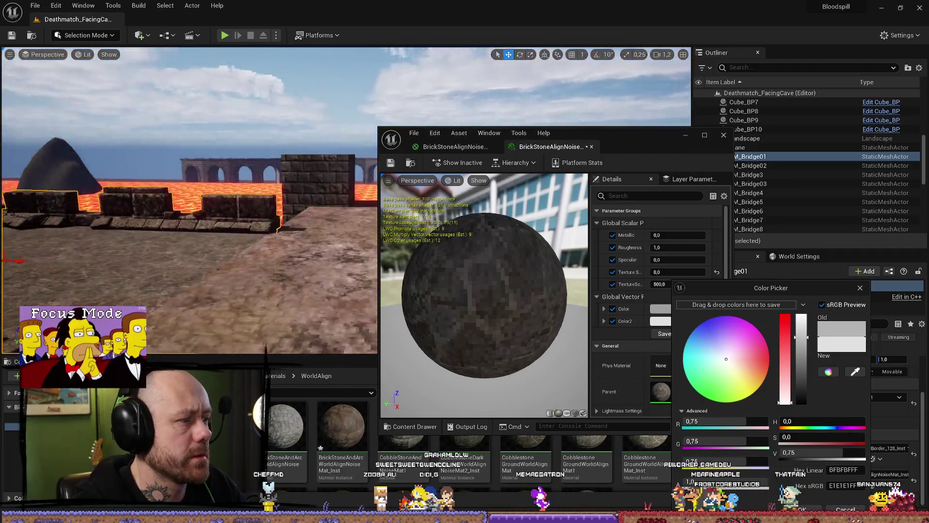
key("f")
mouse_move(290, 194)
left_mouse_down()
mouse_move(286, 179)
mouse_move(295, 170)
mouse_move(266, 138)
left_mouse_up()
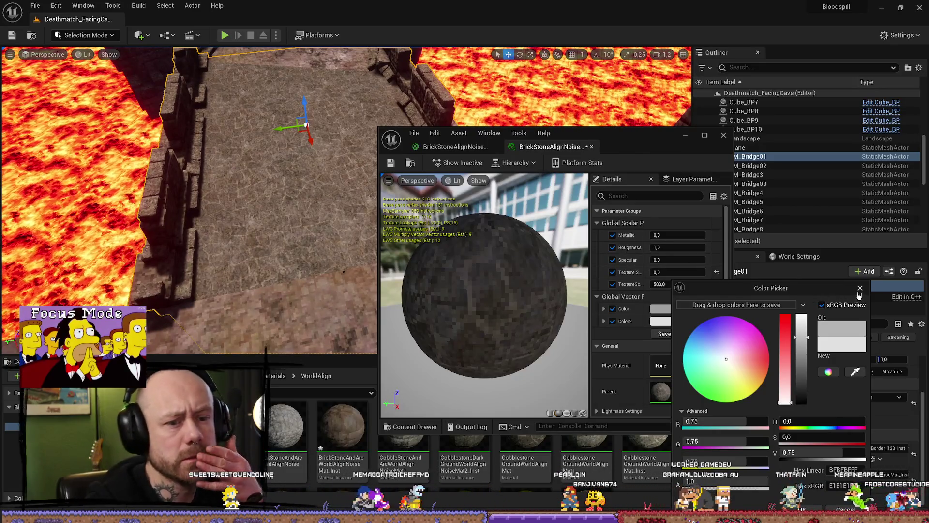
- Set the first texture scale to 2000 and reset the Color and Color2 tints to default
left_click(860, 290)
left_click(695, 272)
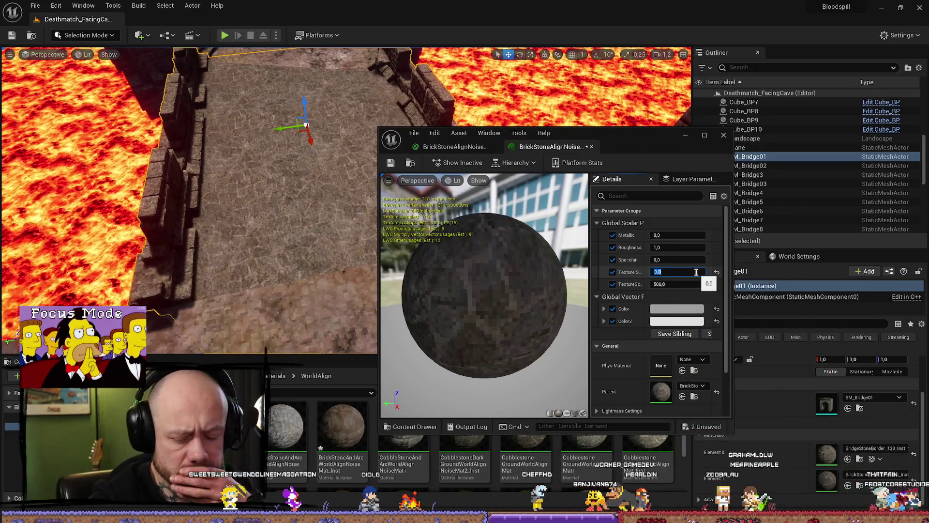
type("200")
key("Return")
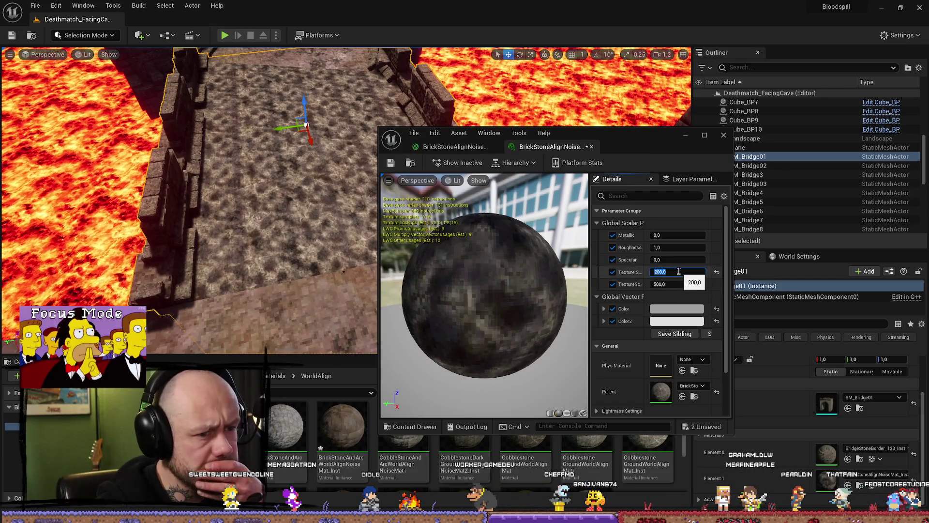
type("2000")
key("Return")
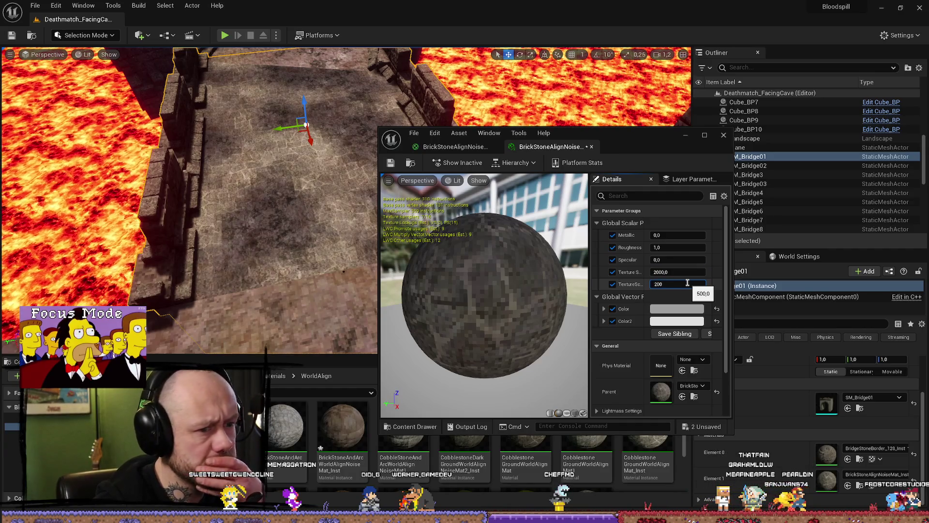
key("Return")
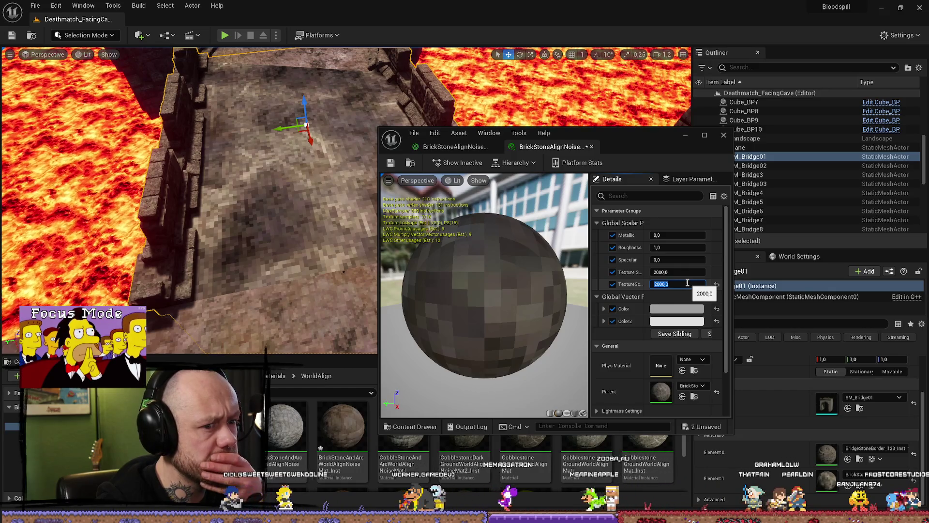
left_click(716, 309)
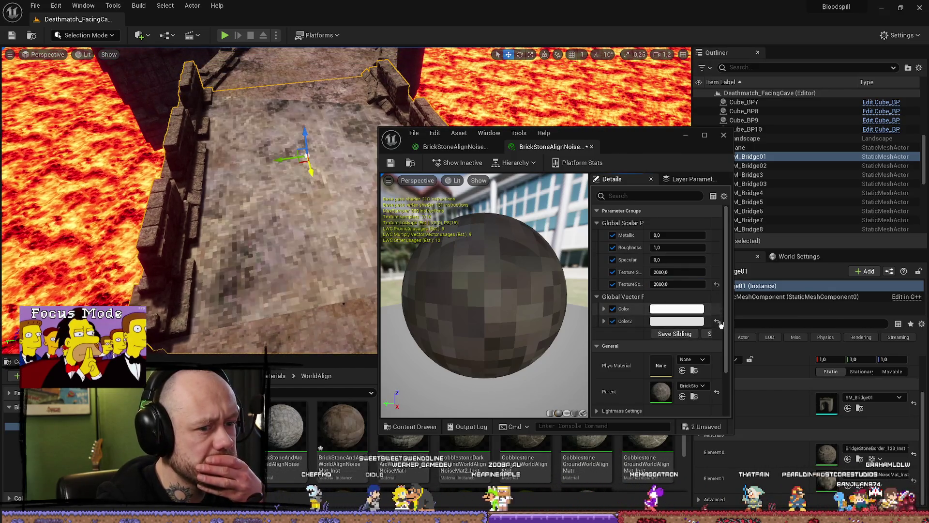
- Set the second texture scale to 500, then 1000, checking the bridge floor in the viewport
left_click_drag(218, 218, 310, 213)
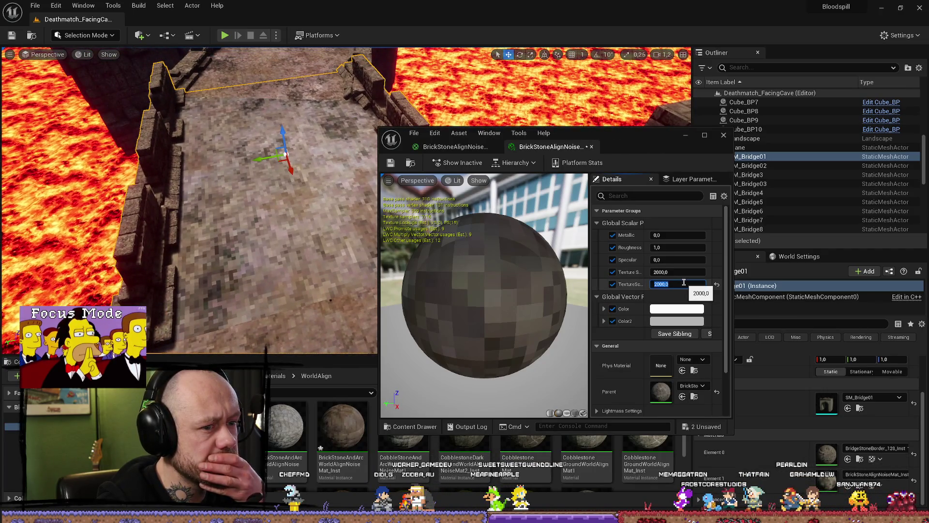
left_click_drag(643, 235, 649, 236)
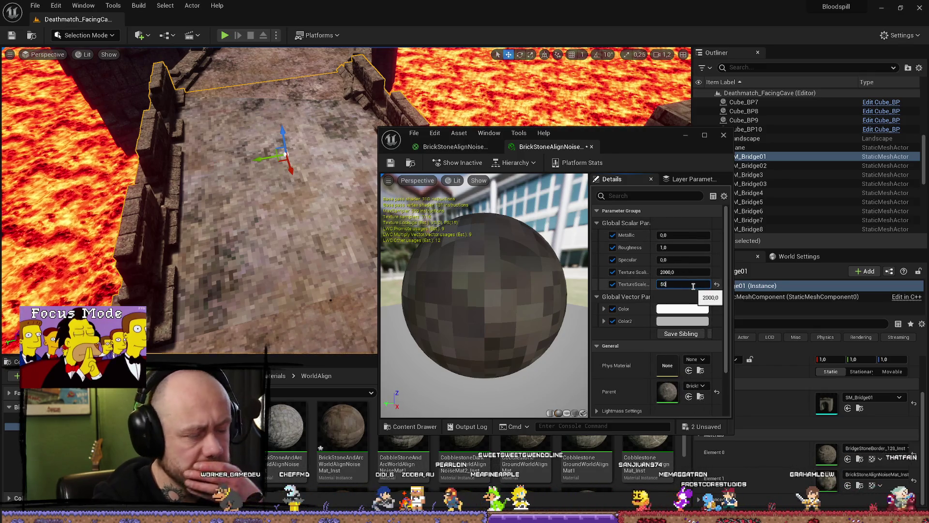
type("0")
key("Return")
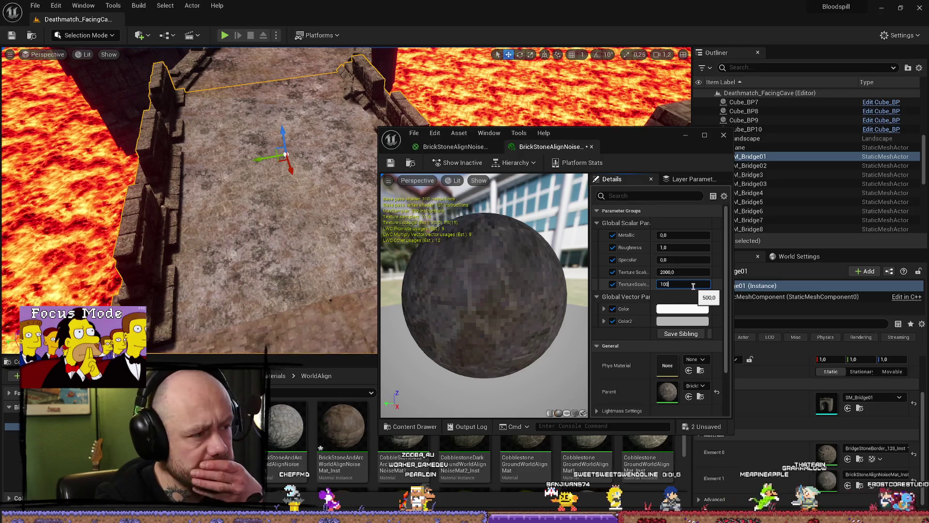
type("0")
key("Return")
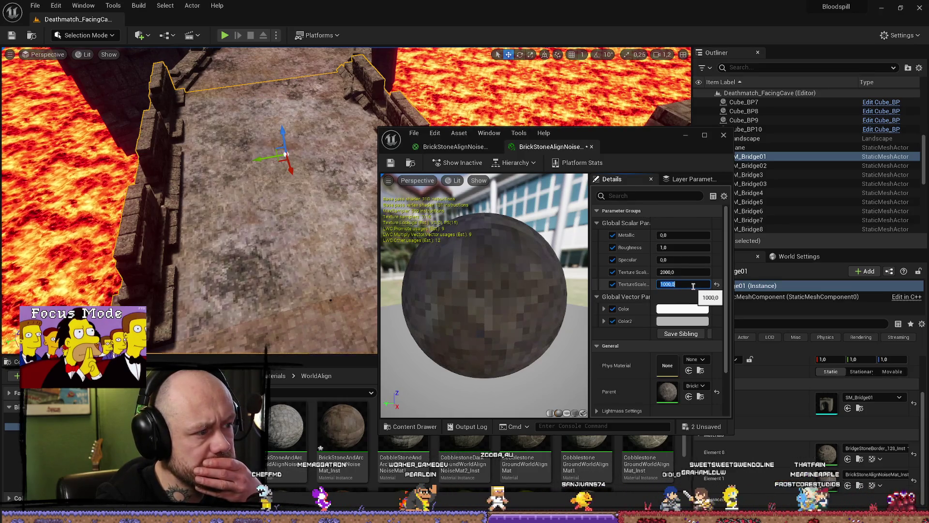
scroll(189, 200, "down", 2)
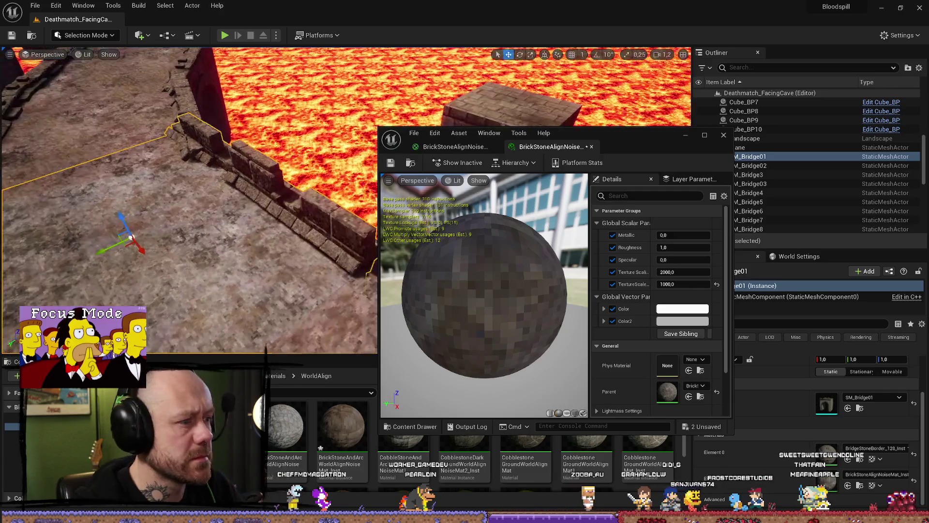
scroll(218, 173, "up", 1)
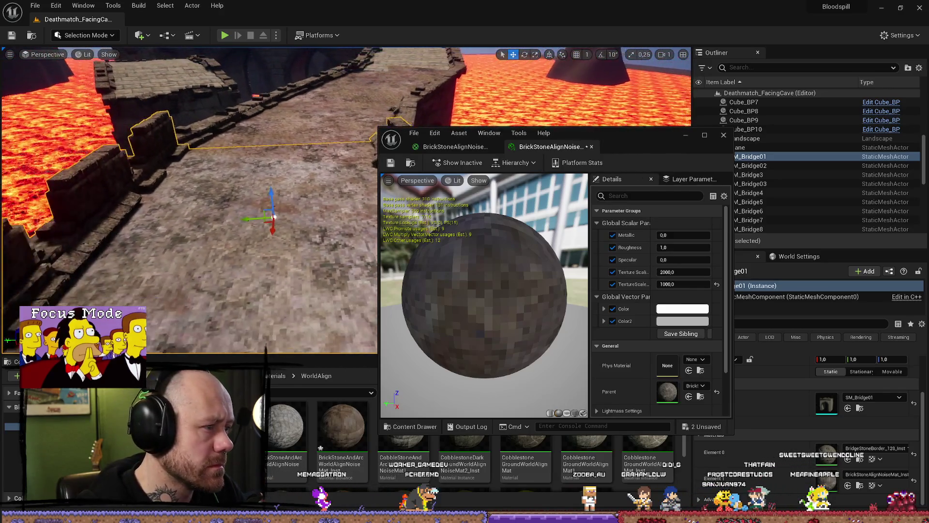
mouse_move(217, 173)
left_mouse_down()
mouse_move(223, 213)
mouse_move(252, 242)
left_mouse_up()
left_click_drag(630, 139, 708, 112)
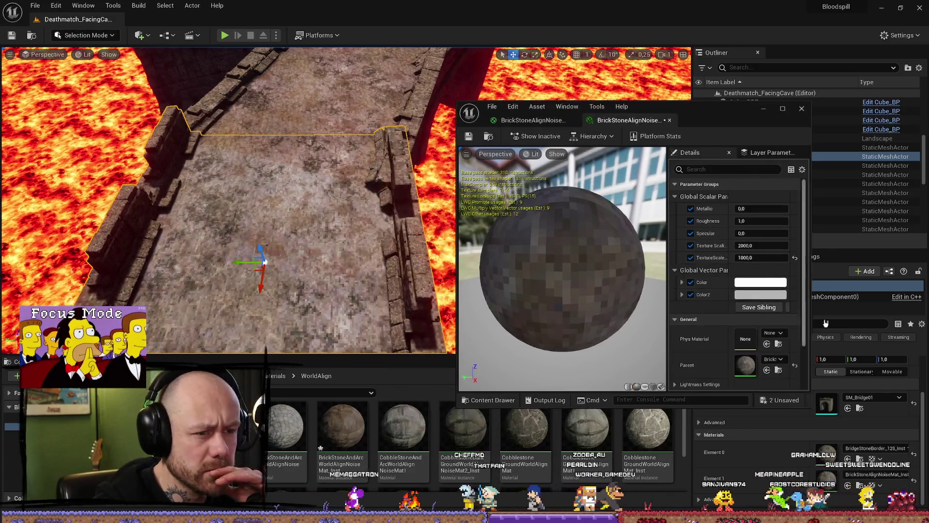
left_click(760, 282)
mouse_move(690, 341)
left_mouse_down()
mouse_move(696, 389)
mouse_move(701, 321)
left_mouse_up()
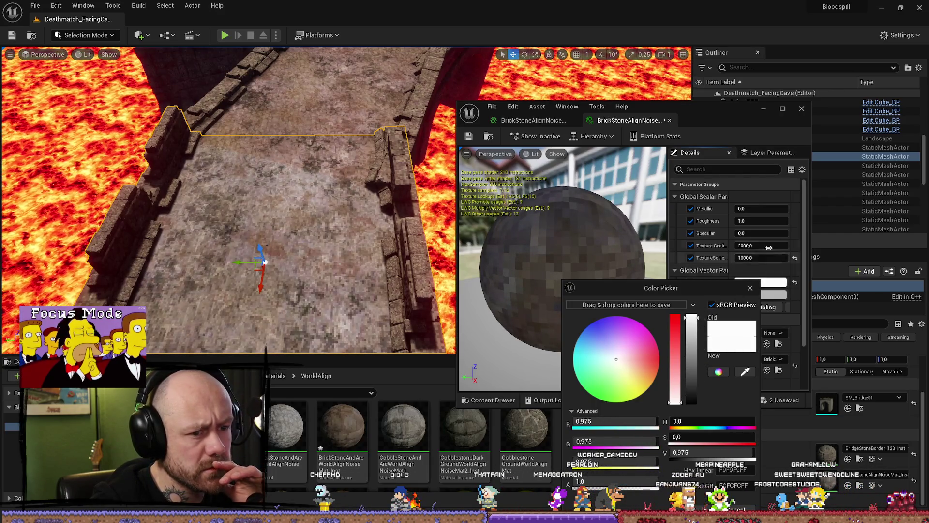
left_click(750, 288)
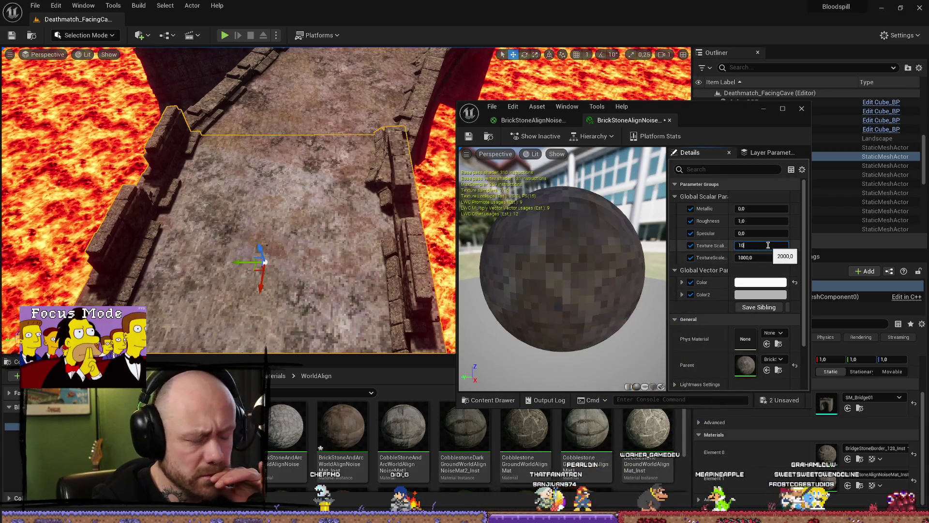
type("0,0")
key("Return")
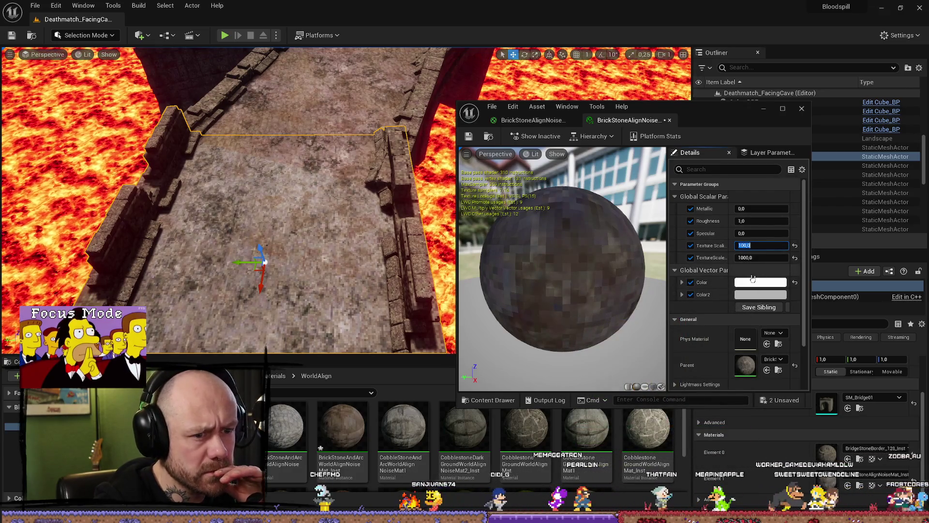
left_click(758, 283)
mouse_move(677, 343)
left_mouse_down()
mouse_move(678, 375)
mouse_move(672, 309)
left_mouse_up()
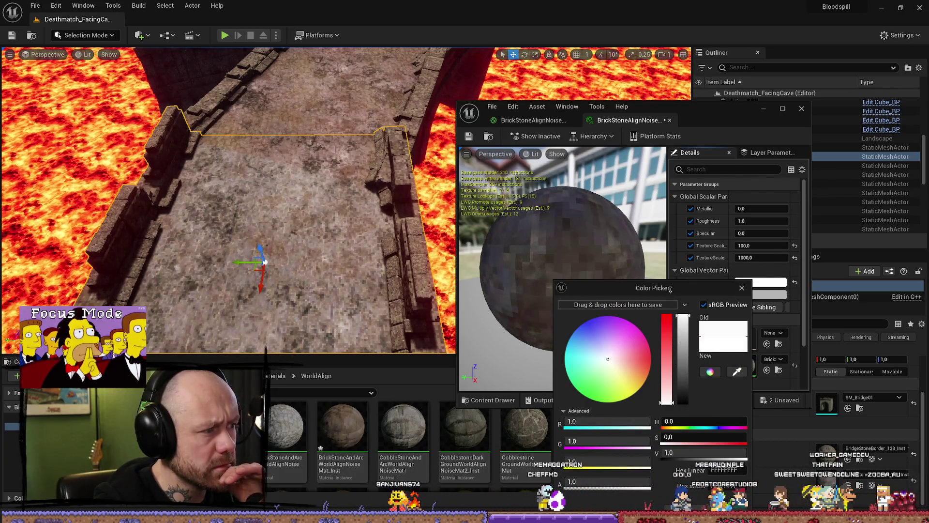
left_click(743, 288)
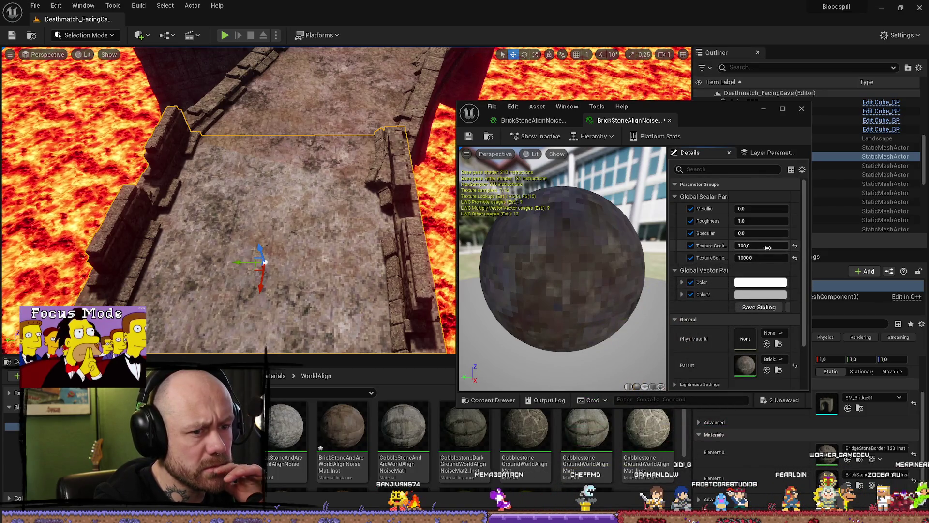
left_click(768, 247)
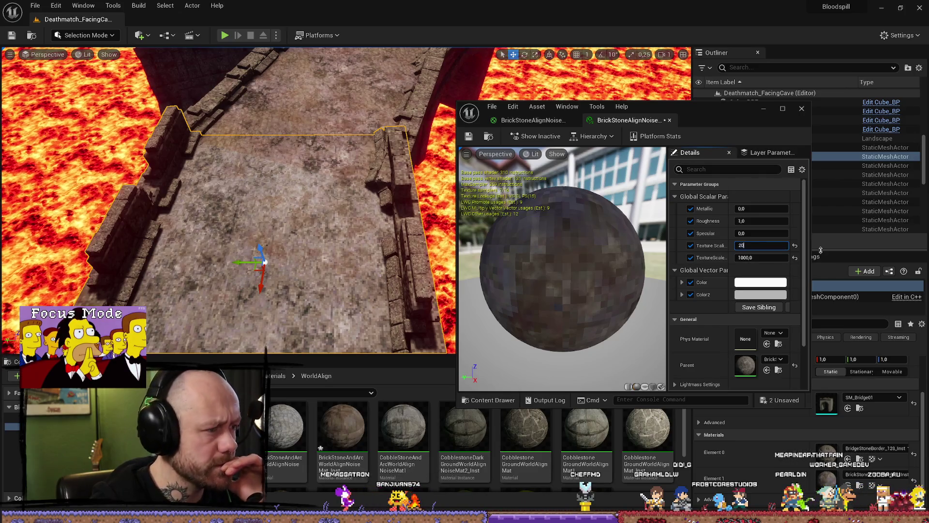
key("Return")
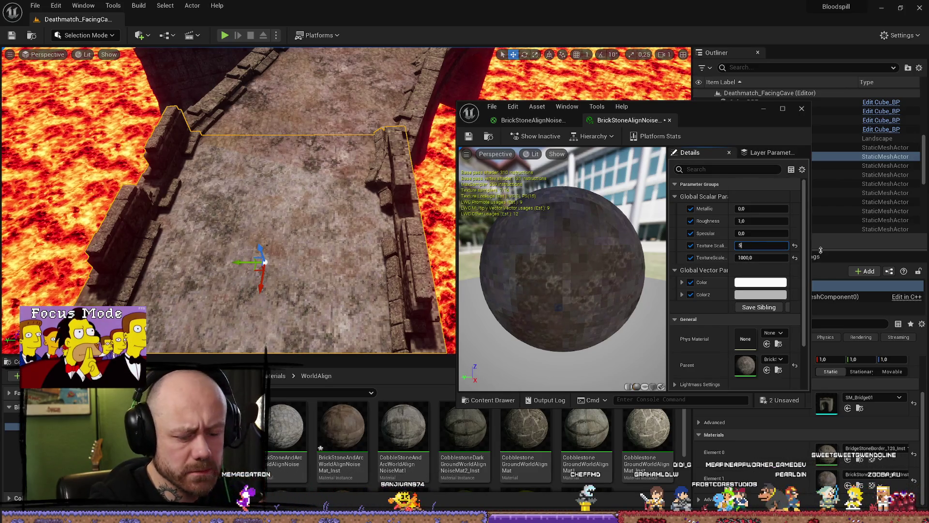
key("Return")
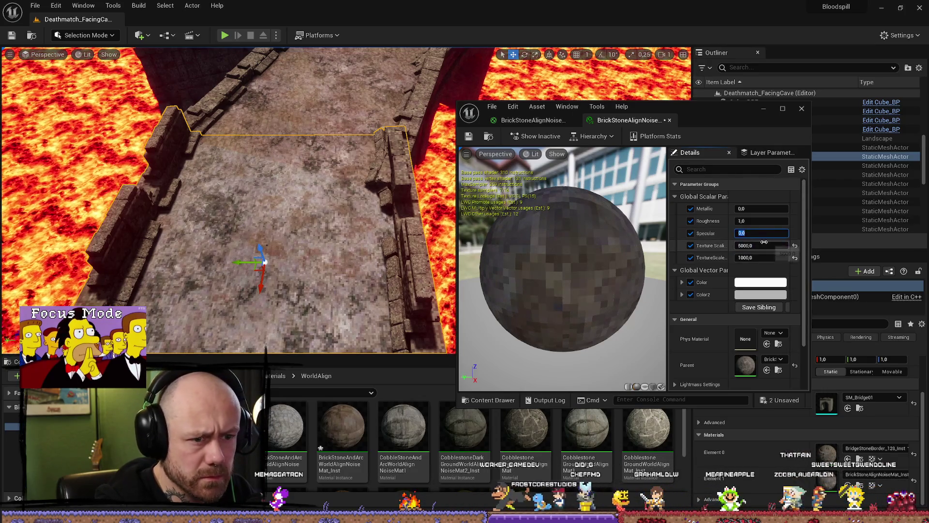
left_click(762, 285)
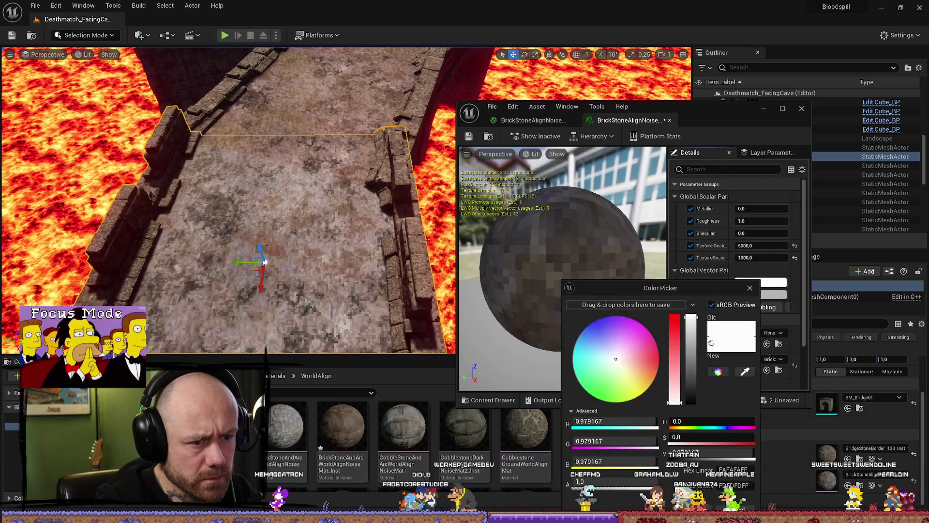
mouse_move(691, 320)
left_mouse_down()
mouse_move(697, 388)
mouse_move(696, 312)
left_mouse_up()
left_click_drag(339, 218, 252, 171)
left_click(750, 288)
left_click(761, 246)
type("200")
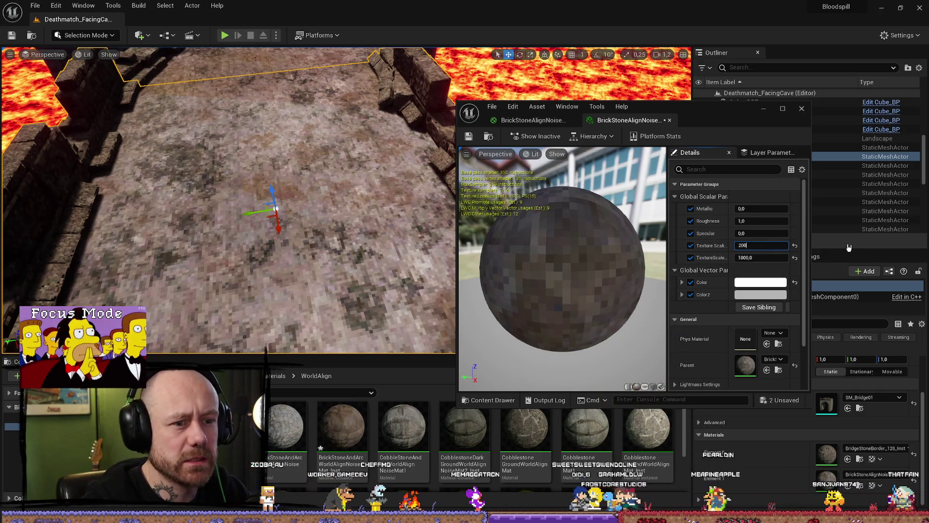
type("1000")
key("Return")
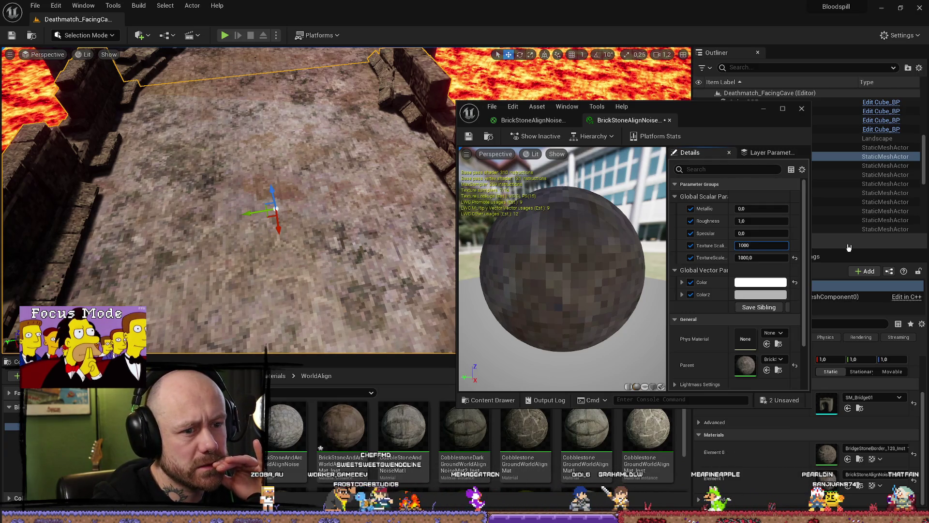
key("Return")
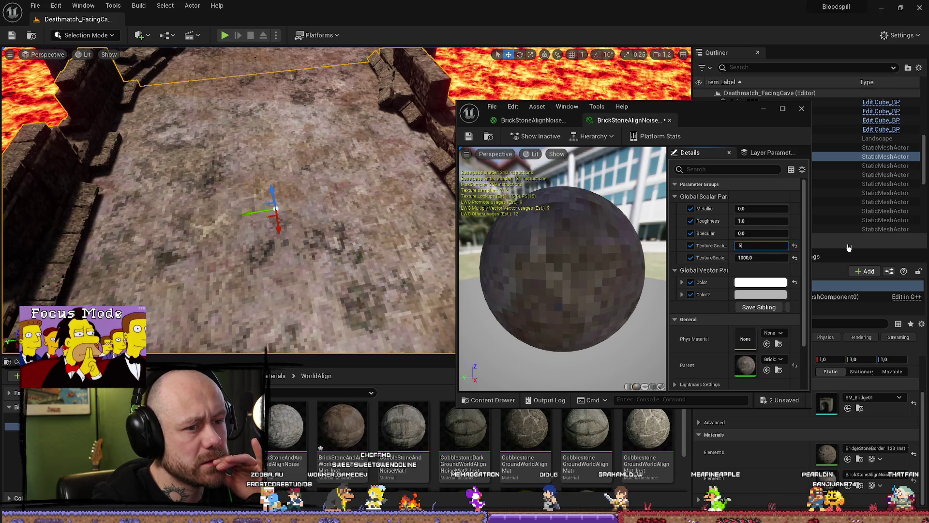
type("0")
key("BackSpace")
type("2000")
key("Return")
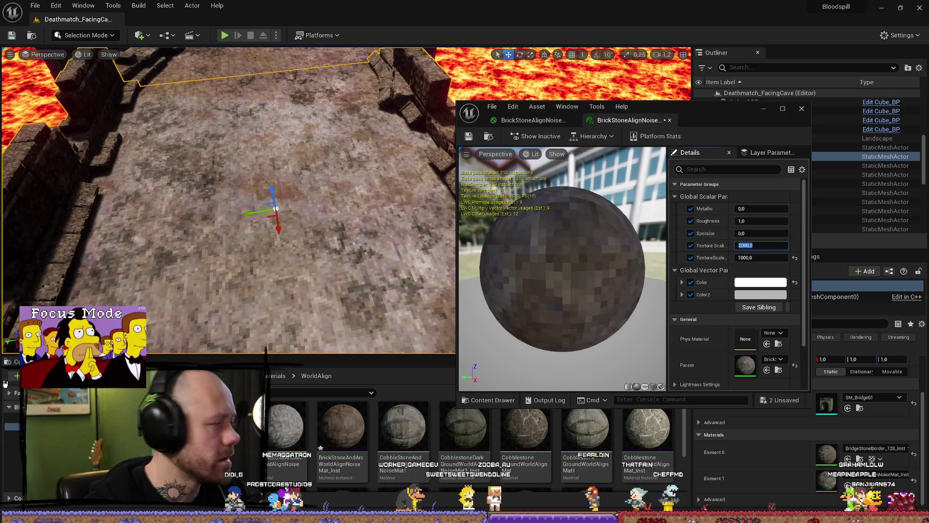
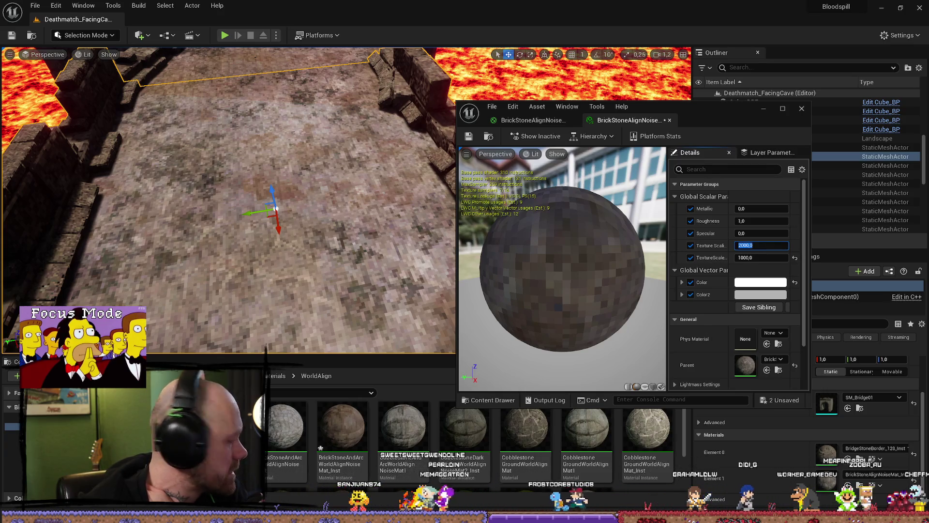
- Move the material instance window aside, bring the bridge floor into view, and open the parent material
mouse_move(702, 108)
left_mouse_down()
mouse_move(550, 90)
mouse_move(605, 98)
left_mouse_up()
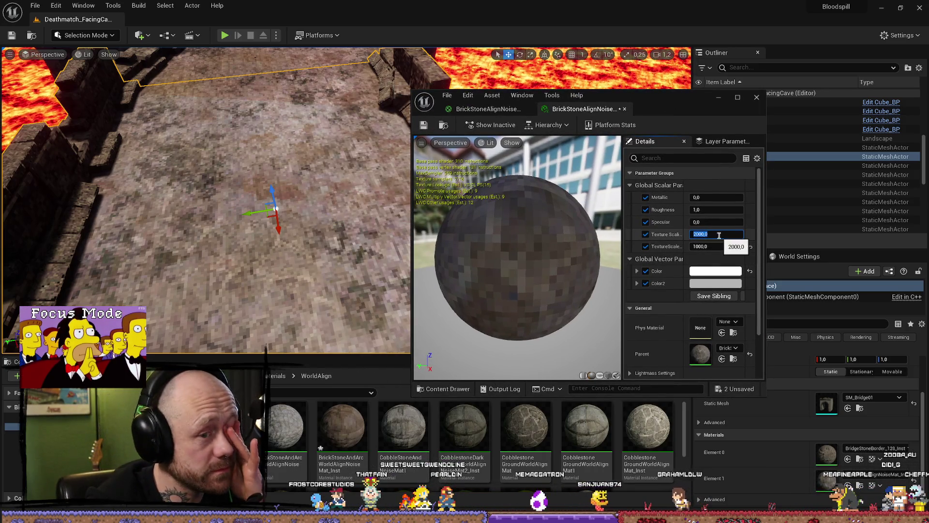
left_click_drag(217, 217, 218, 129)
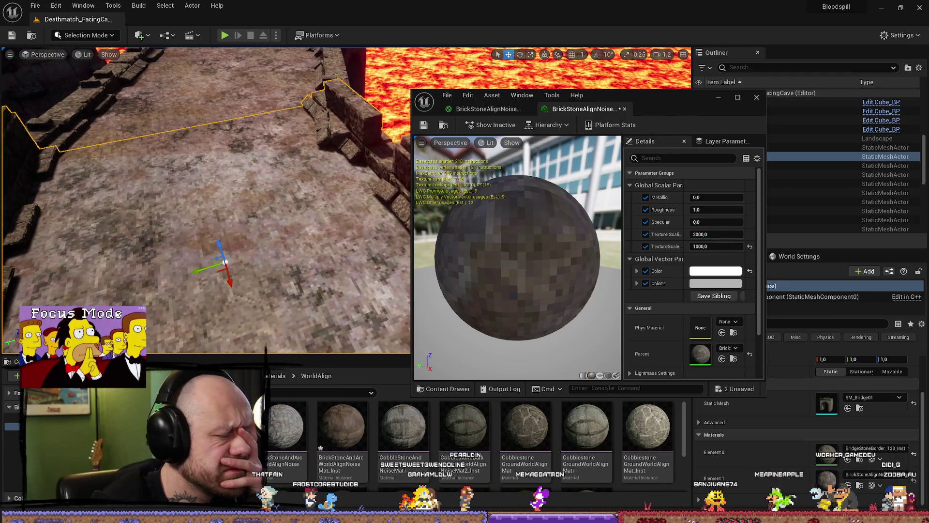
left_click(758, 97)
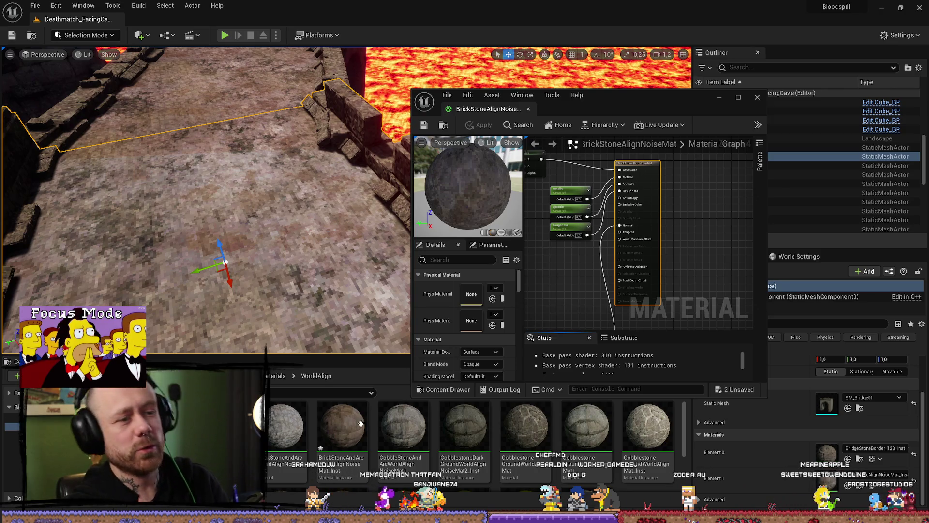
- Maximize the material editor and select the noise Texture Object node in the graph
left_click(738, 97)
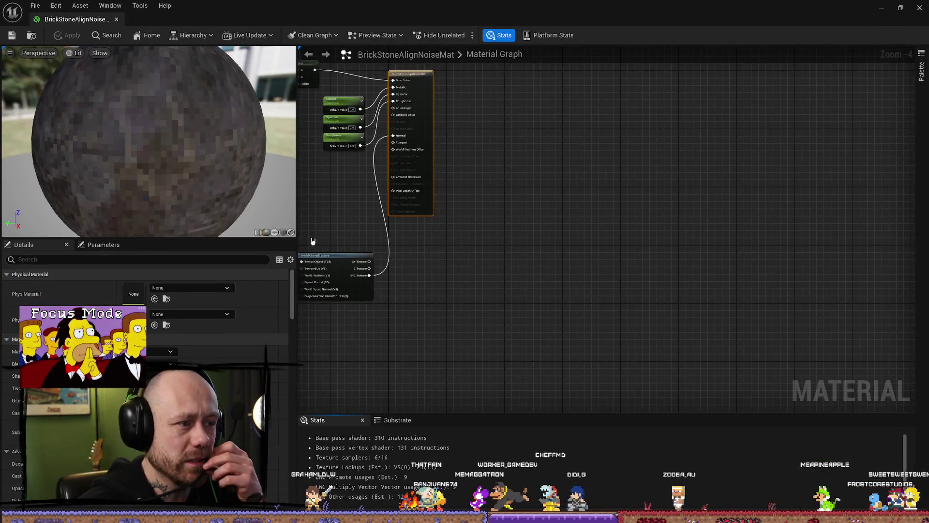
scroll(520, 285, "down", 4)
scroll(656, 297, "up", 2)
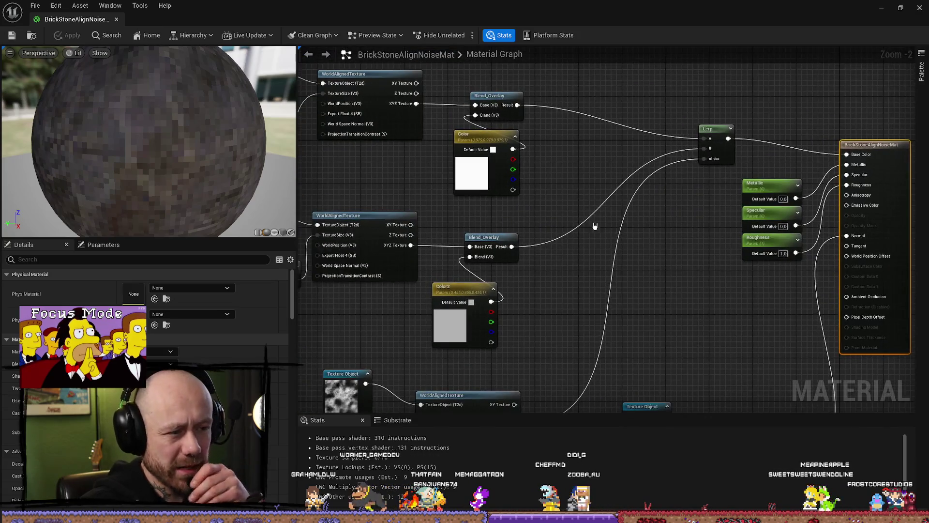
left_click_drag(422, 183, 540, 193)
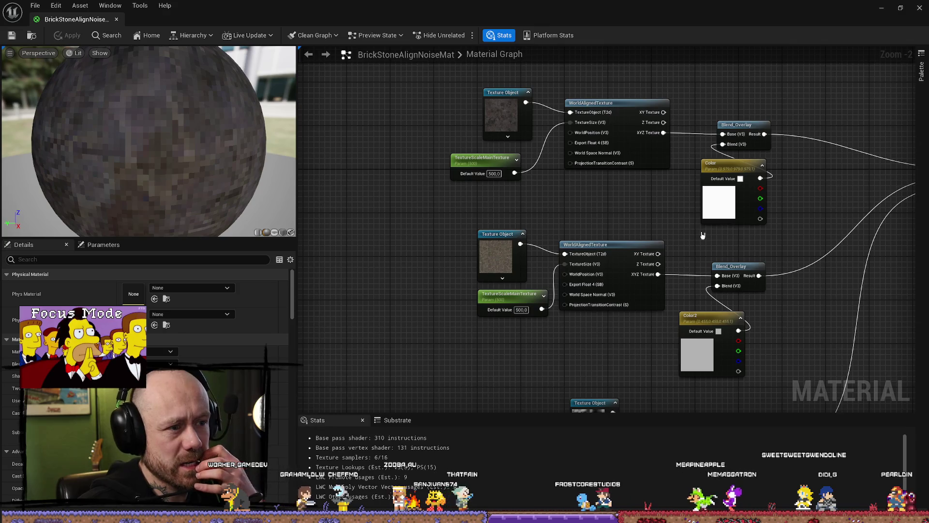
mouse_move(821, 240)
left_mouse_down()
mouse_move(763, 197)
mouse_move(764, 241)
left_mouse_up()
scroll(678, 321, "down", 1)
left_click_drag(678, 321, 670, 265)
left_click(444, 285)
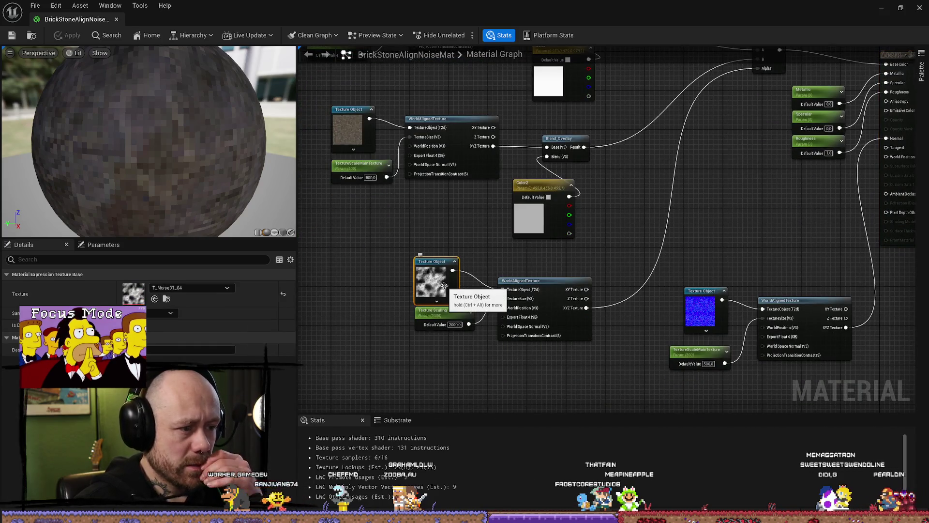
- Set the node's texture to TilingNoise05_64 and return to the level view
left_click(227, 289)
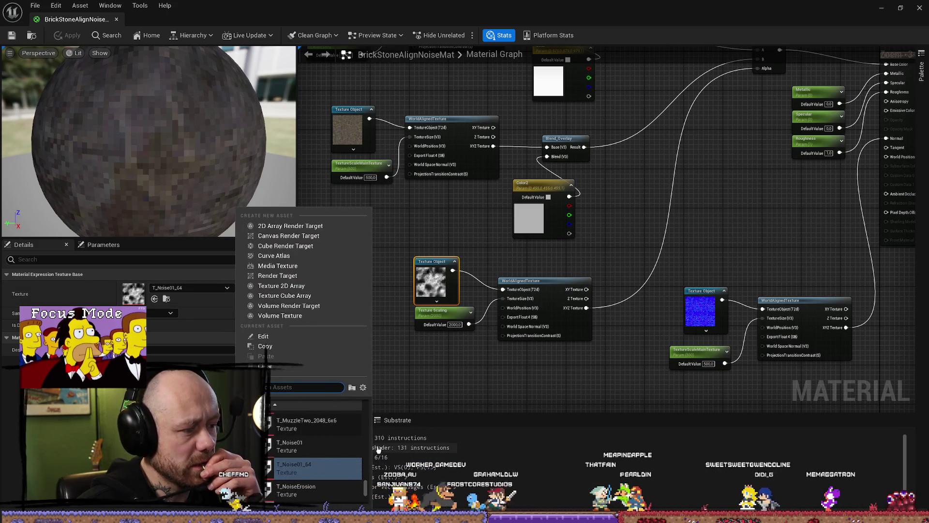
scroll(337, 449, "down", 1)
mouse_move(336, 449)
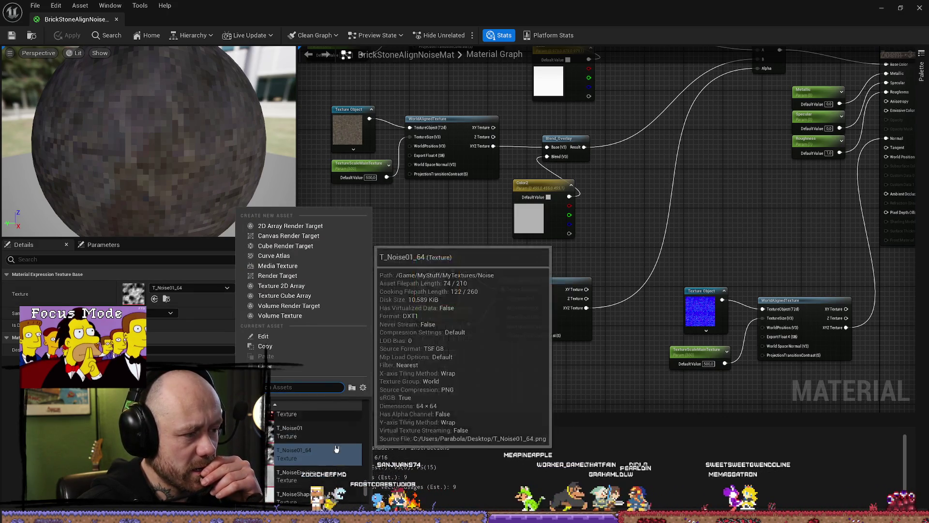
scroll(336, 449, "up", 5)
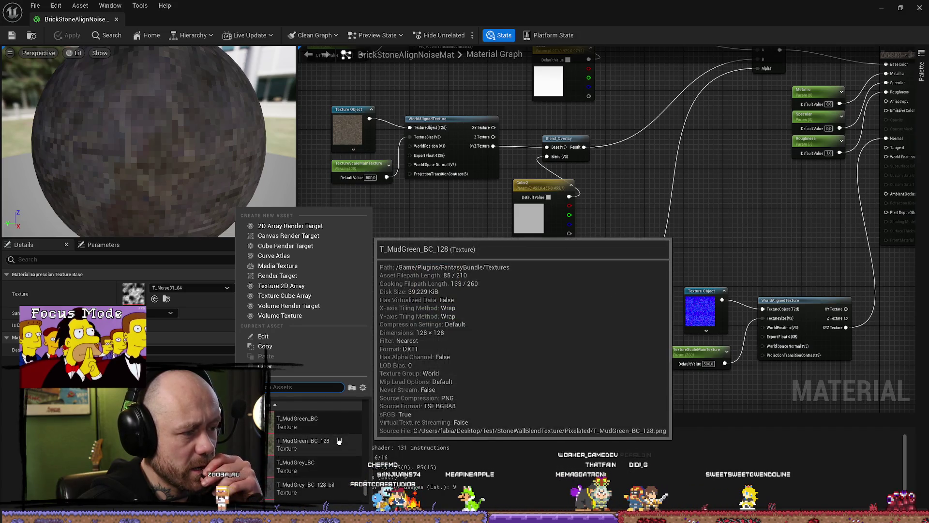
scroll(338, 441, "up", 3)
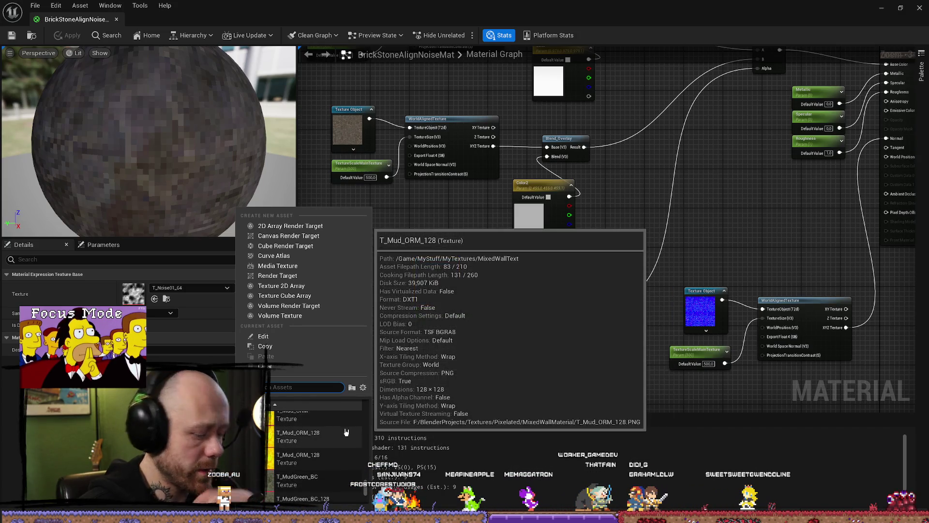
scroll(346, 432, "down", 8)
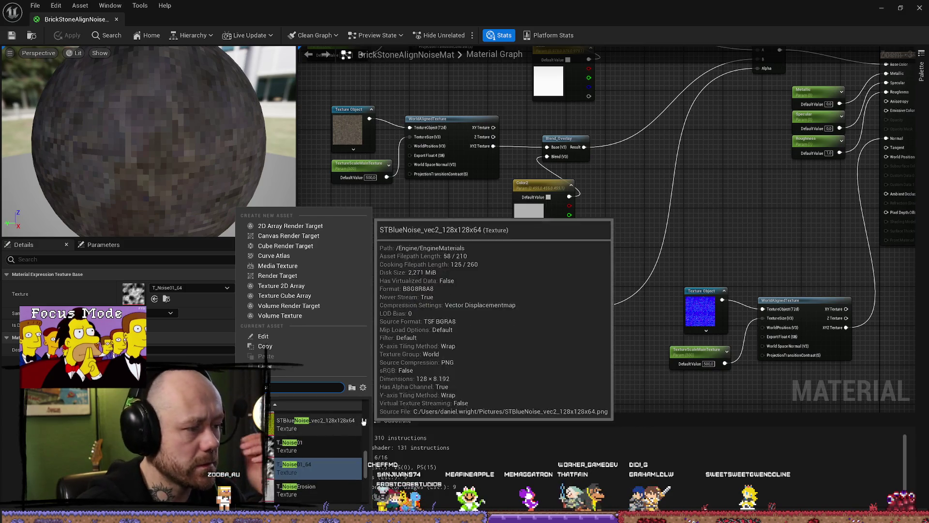
scroll(321, 442, "down", 3)
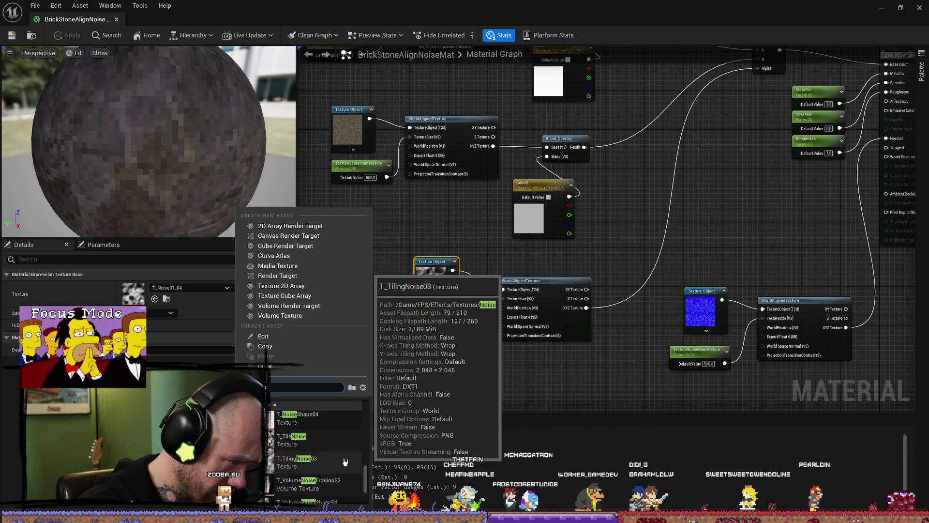
scroll(358, 455, "down", 3)
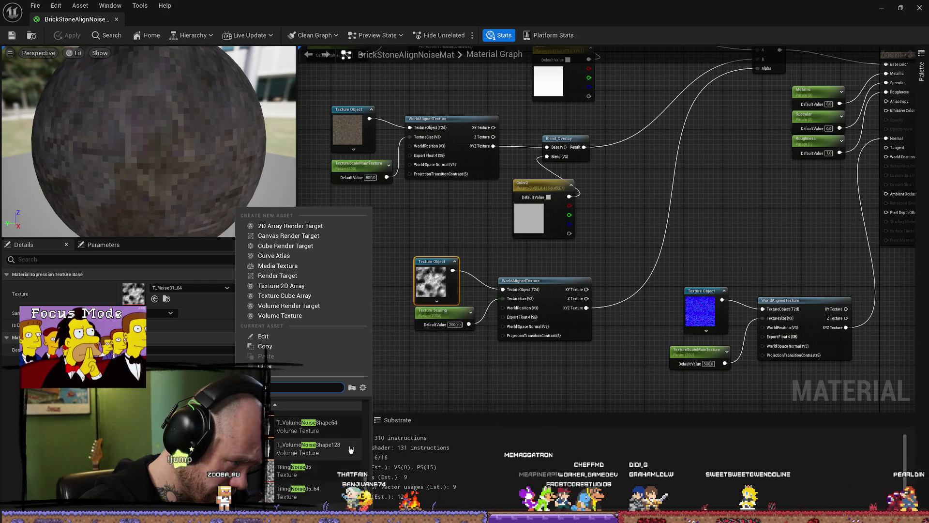
left_click(341, 499)
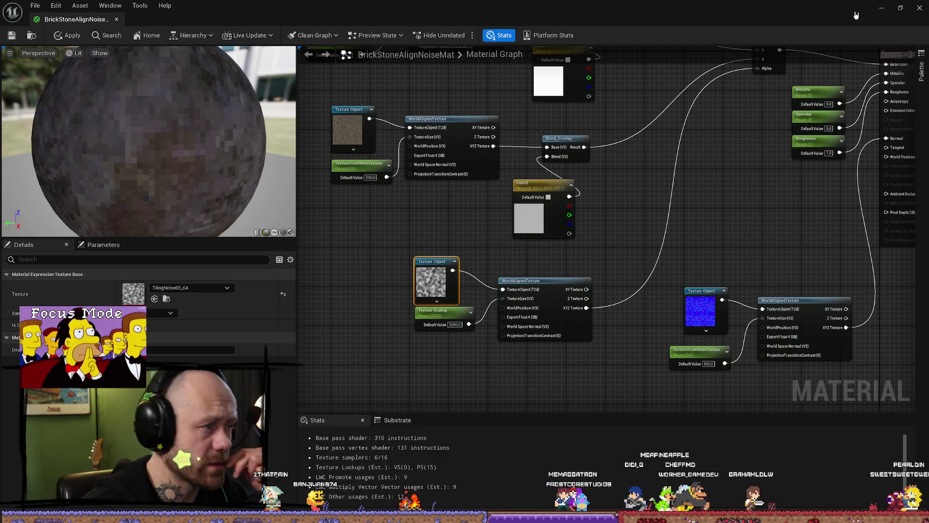
left_click(882, 10)
left_click_drag(97, 145, 28, 47)
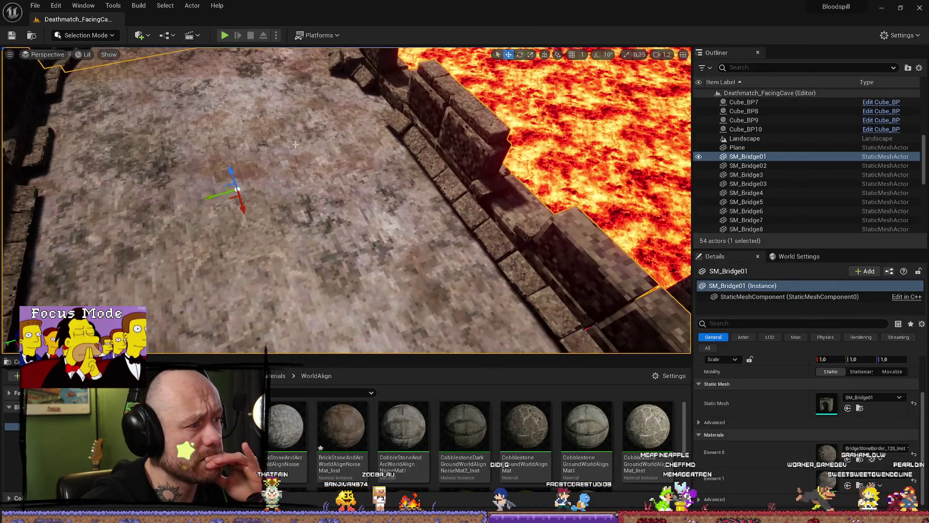
- Save the material, review the bridge over the lava, undo a stray edit, and save again
key("ctrl+s")
left_click_drag(301, 218, 301, 218)
key("ctrl+space")
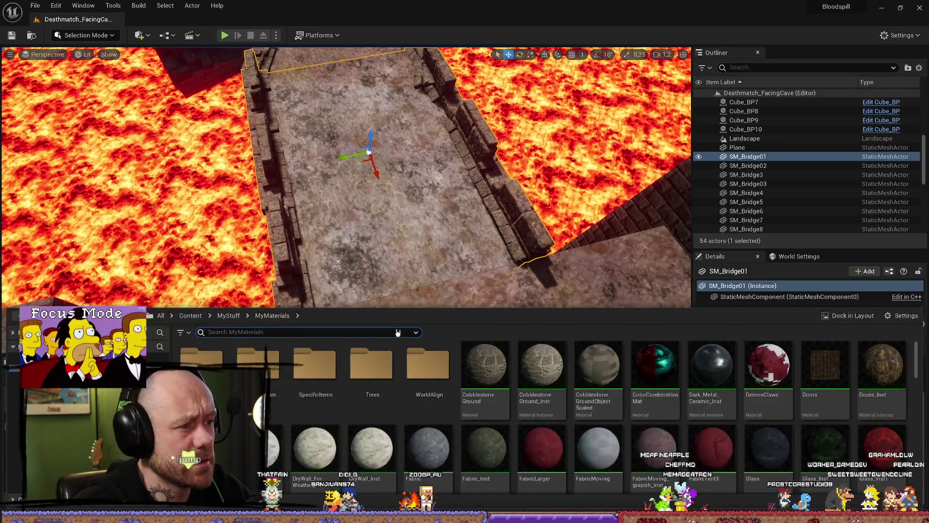
key("ctrl+space")
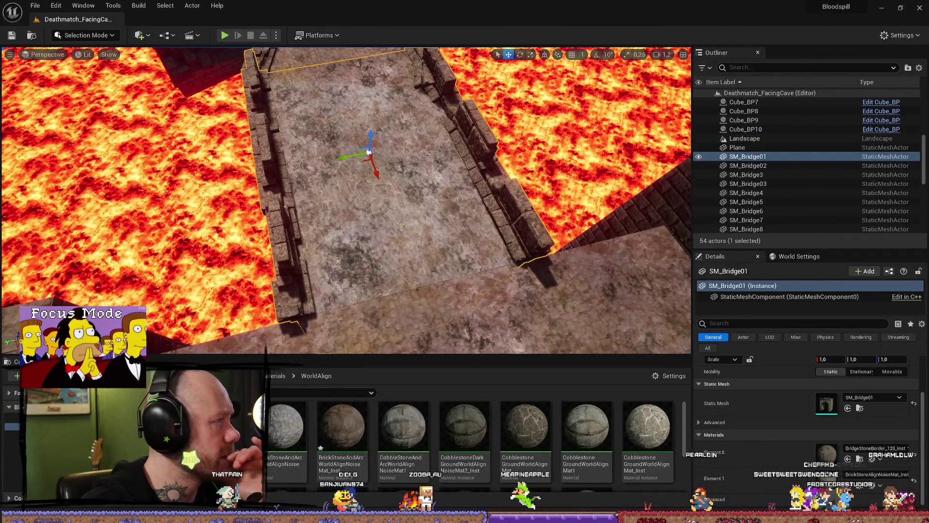
key("ctrl+z")
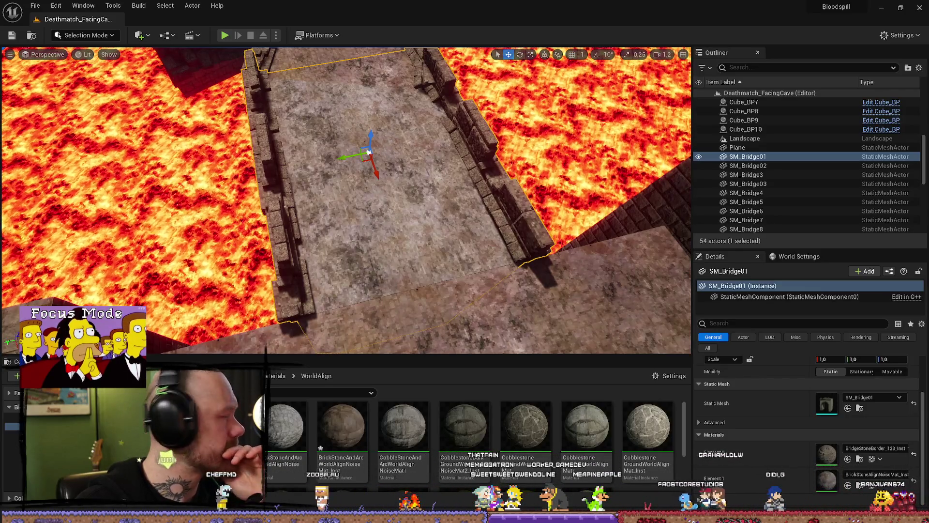
key("ctrl+shift+s")
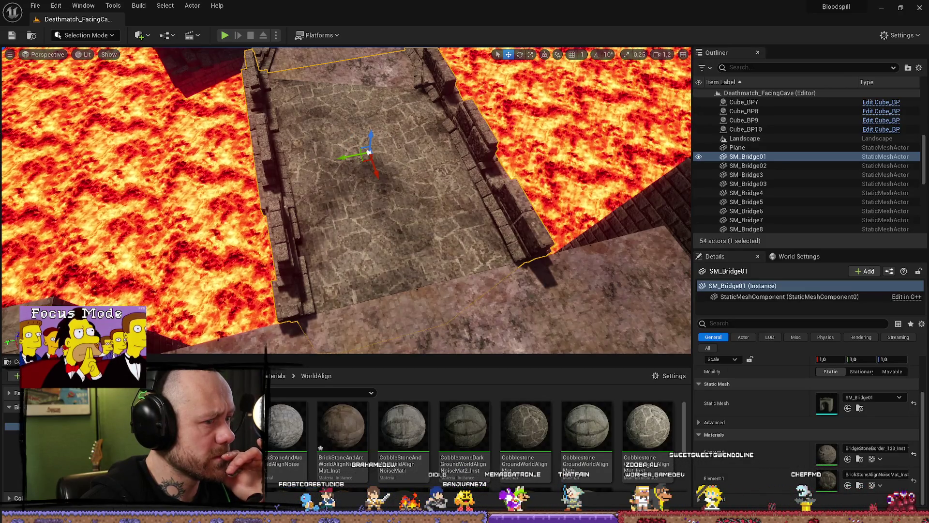
- Wait for shaders to compile until the bridge deck shows crisp stone flagstones
scroll(481, 204, "up", 10)
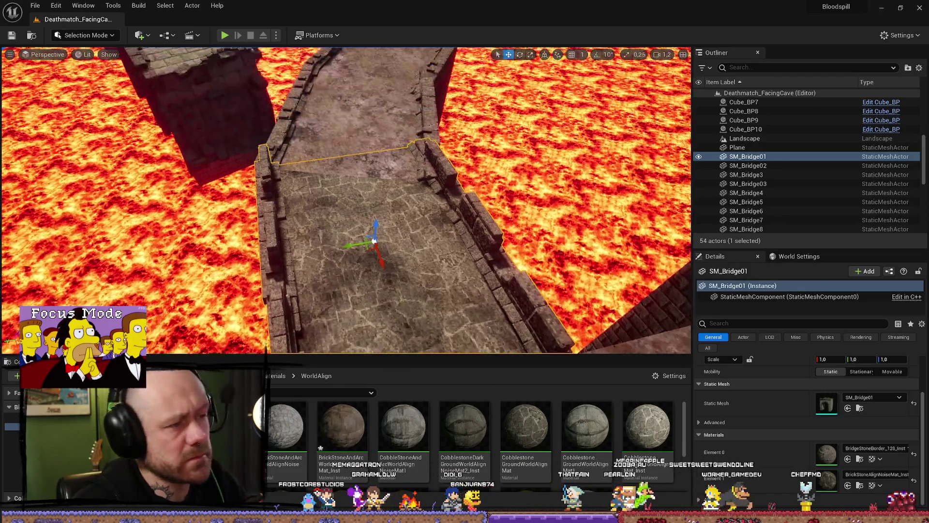
scroll(346, 200, "down", 10)
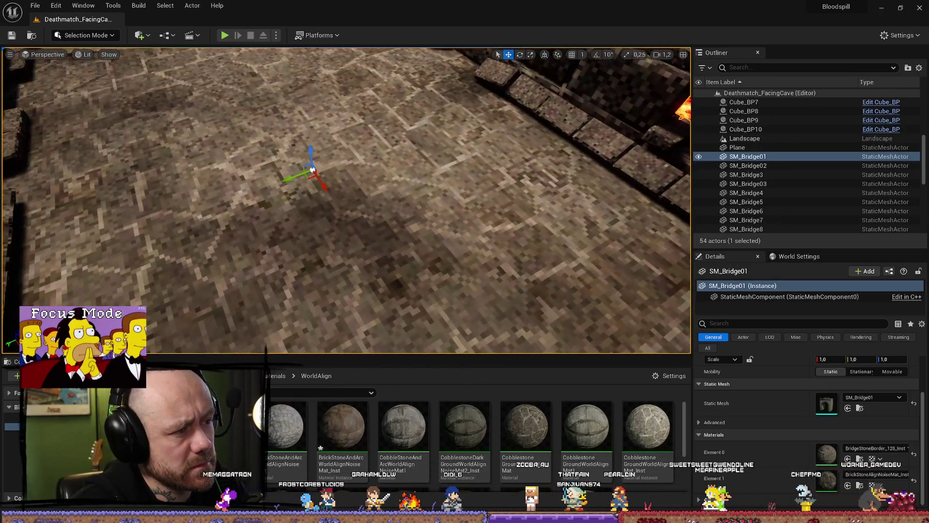
scroll(346, 199, "down", 10)
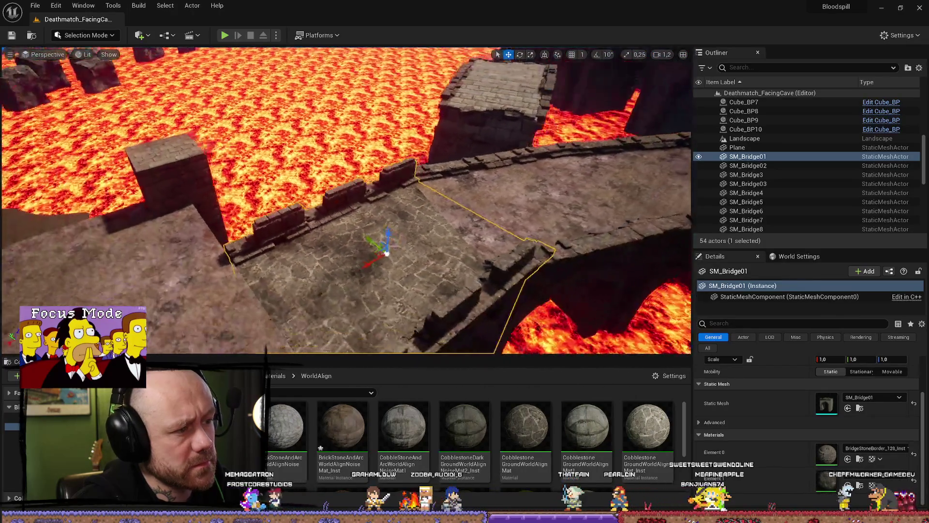
scroll(101, 150, "down", 8)
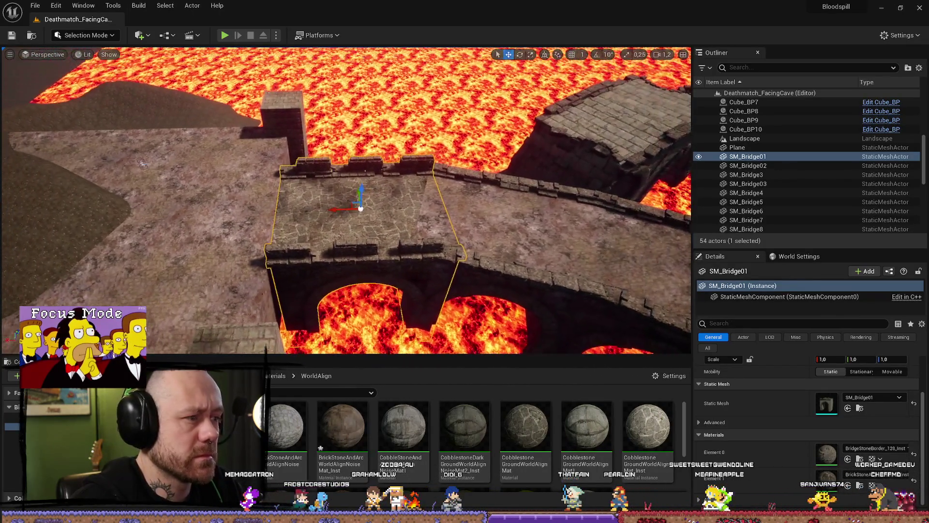
mouse_move(134, 185)
left_mouse_down()
mouse_move(454, 202)
mouse_move(382, 205)
mouse_move(425, 223)
left_mouse_up()
left_click(425, 222)
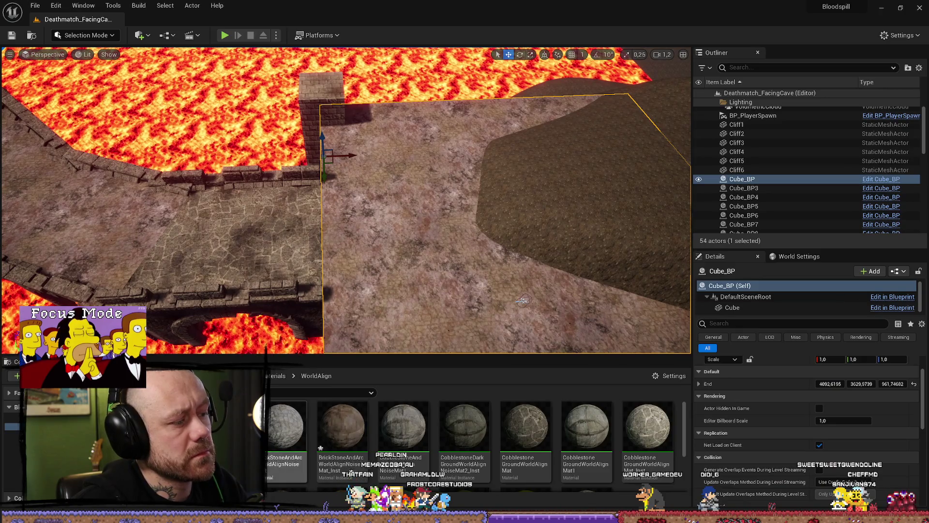
left_click_drag(382, 290, 383, 290)
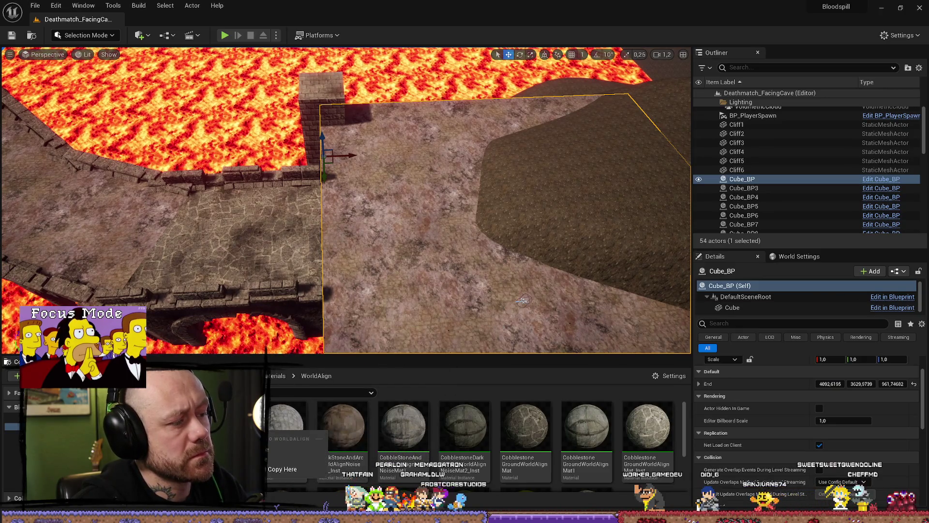
scroll(774, 411, "down", 3)
left_click(732, 307)
scroll(809, 422, "down", 10)
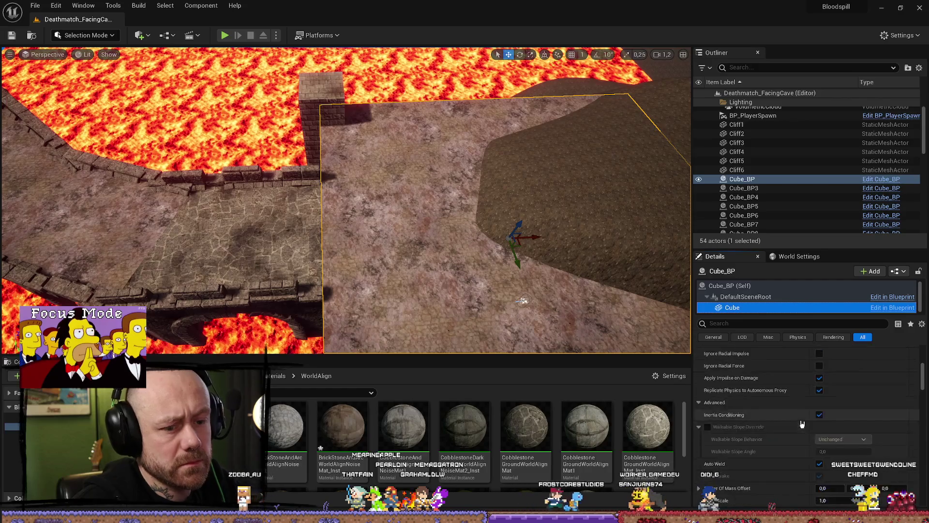
scroll(809, 422, "up", 10)
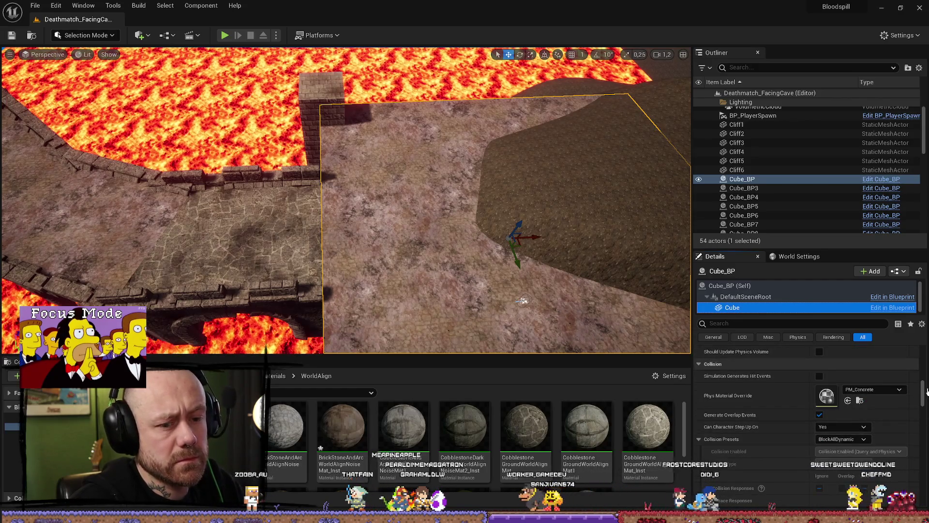
left_click_drag(342, 426, 830, 468)
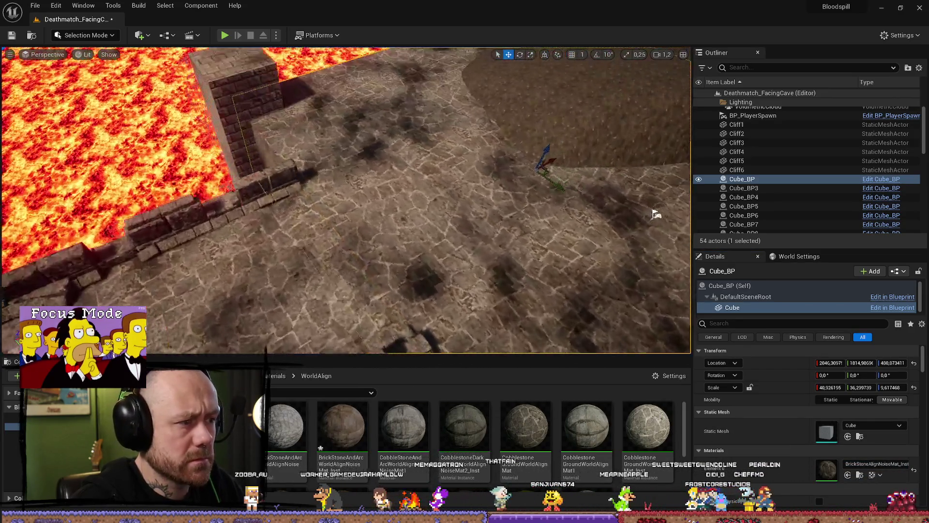
mouse_move(655, 214)
left_mouse_down()
mouse_move(436, 232)
mouse_move(261, 296)
left_mouse_up()
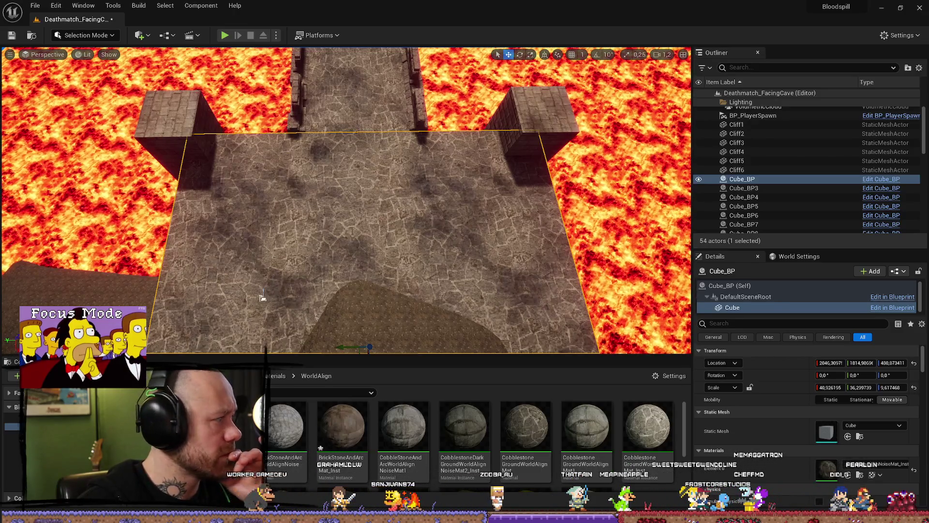
left_click_drag(261, 296, 262, 336)
mouse_move(321, 347)
left_mouse_down()
mouse_move(337, 172)
mouse_move(302, 166)
mouse_move(297, 255)
mouse_move(252, 257)
mouse_move(264, 265)
mouse_move(204, 261)
mouse_move(225, 255)
mouse_move(225, 266)
left_mouse_up()
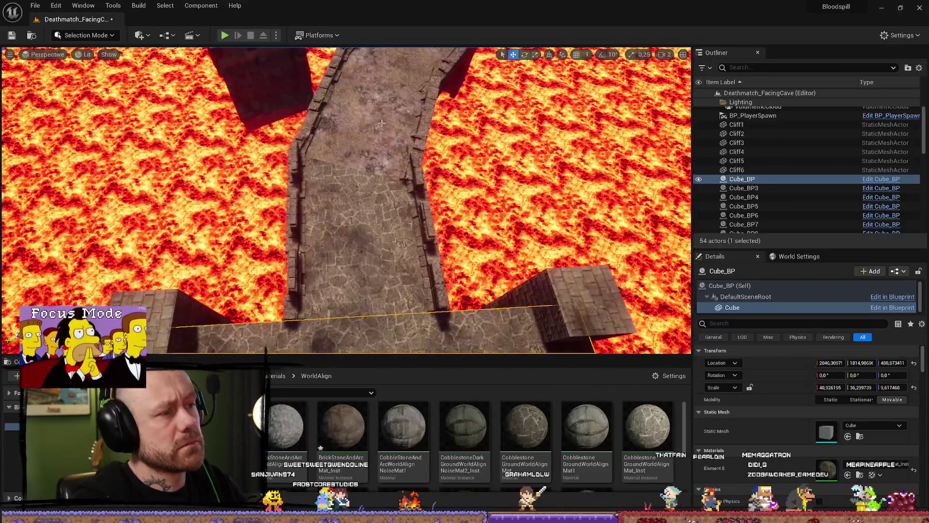
- Apply a world-aligned stone material to SM_Bridge02 and SM_Bridge3, then start a play-test
left_click(367, 200)
key("f")
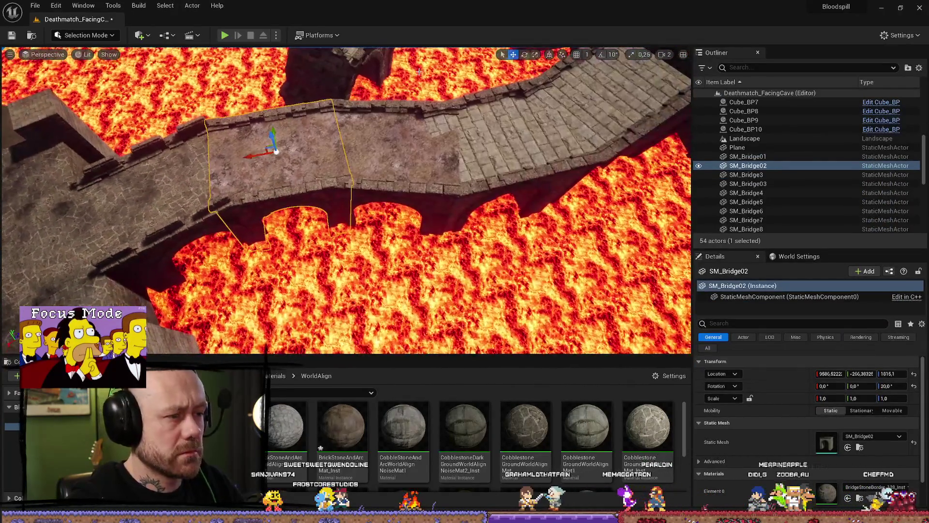
left_click(406, 131, "ctrl")
mouse_move(341, 425)
left_mouse_down()
mouse_move(842, 452)
mouse_move(822, 462)
mouse_move(831, 483)
left_mouse_up()
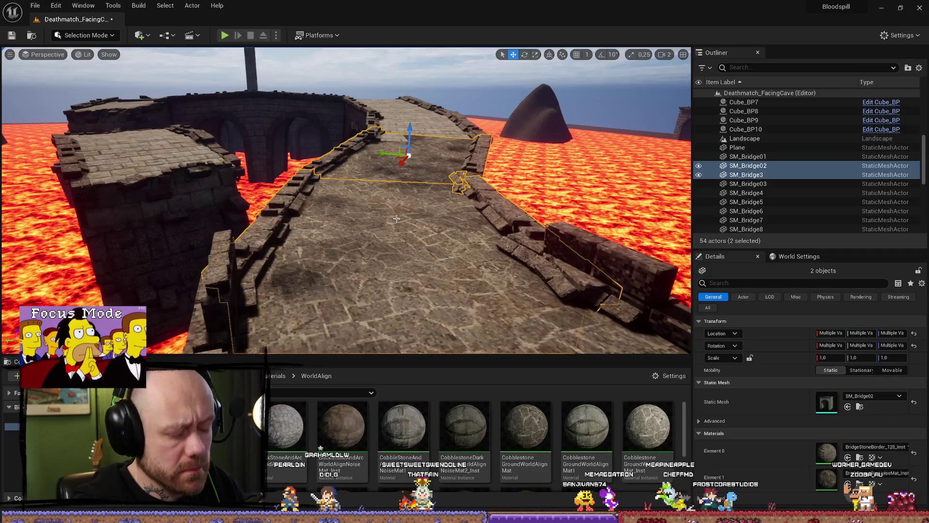
key("alt+p")
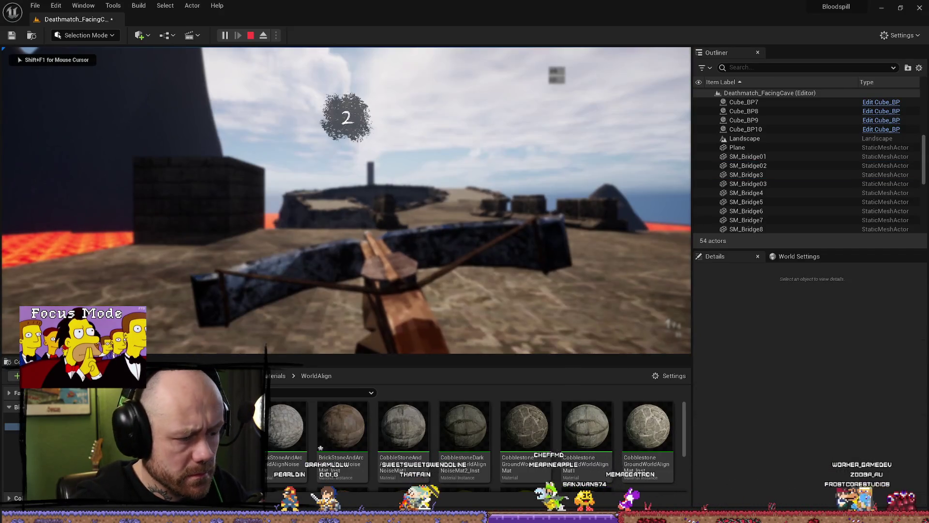
- Walk along the stone walkway in fullscreen play, then stop the play-test
key("F11")
key("w")
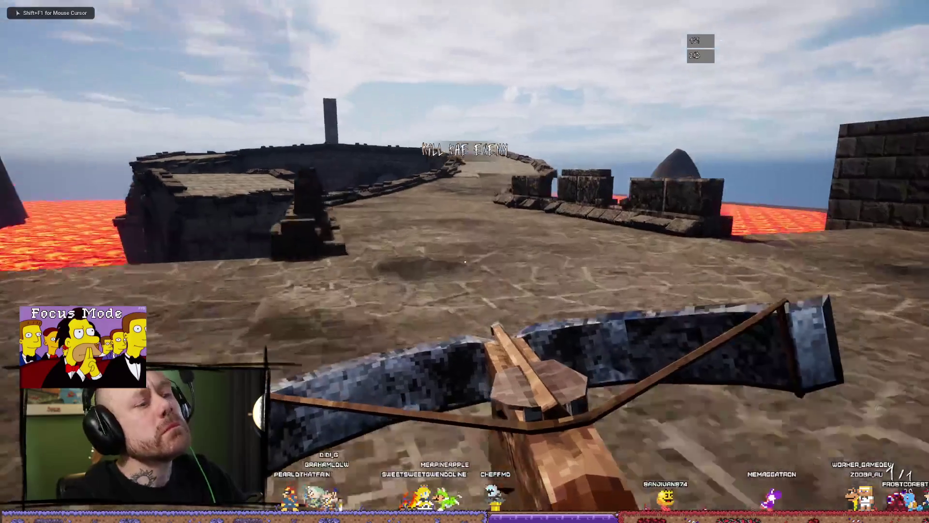
key("w")
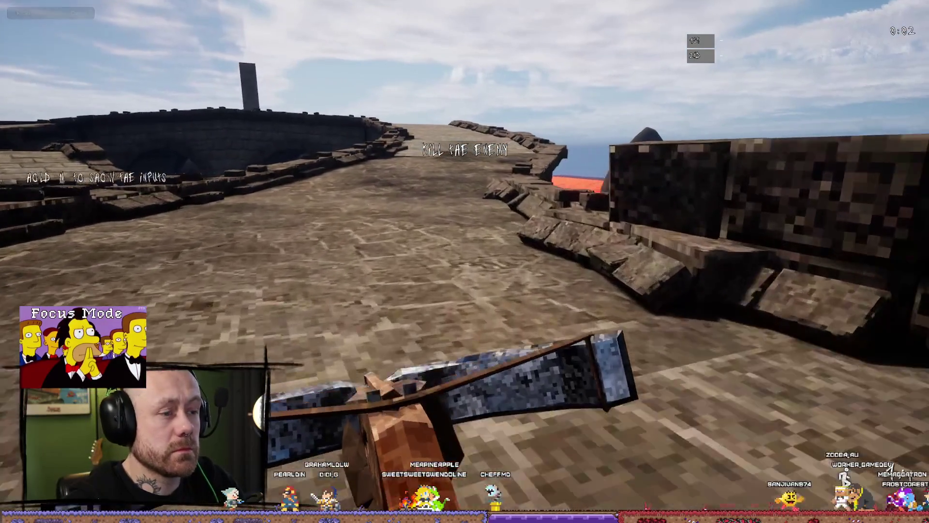
mouse_move(465, 262)
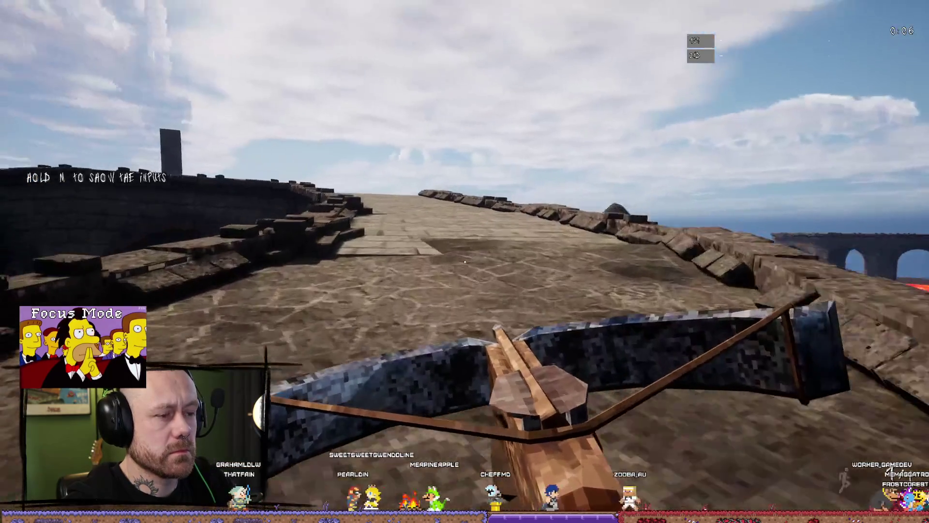
key("w")
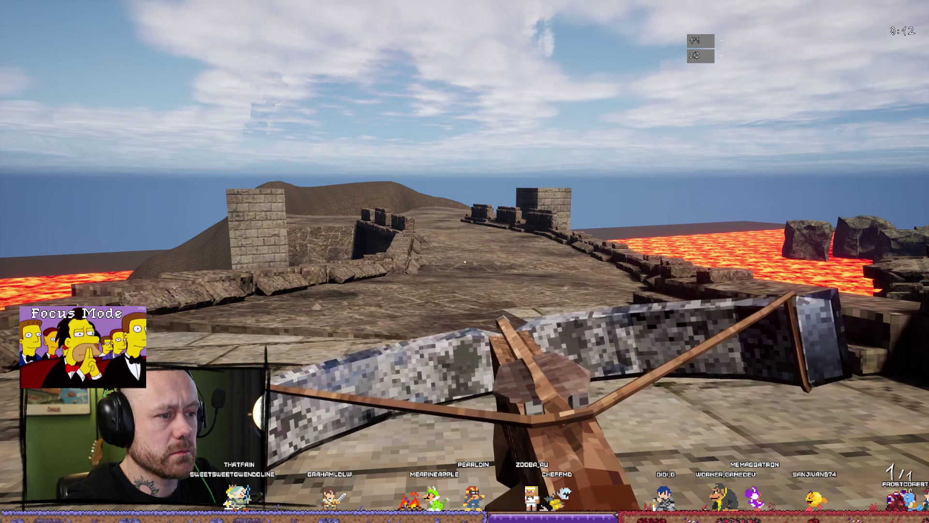
key("Escape")
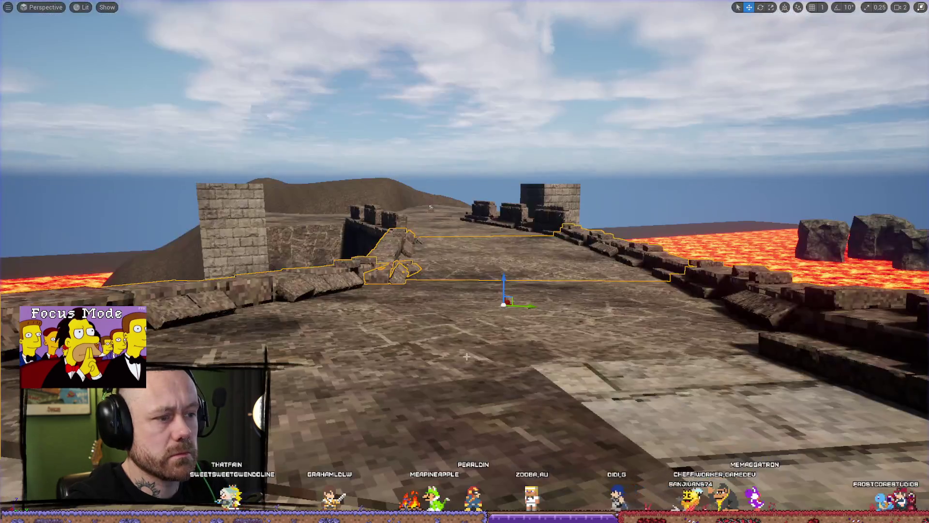
- Restore the full editor layout and get a top-down view of the bridges
key("f")
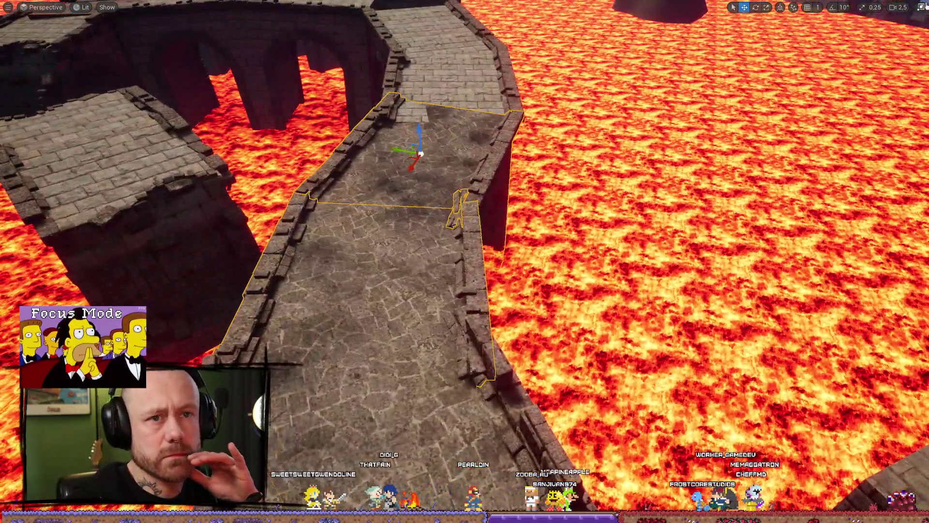
left_click(924, 6)
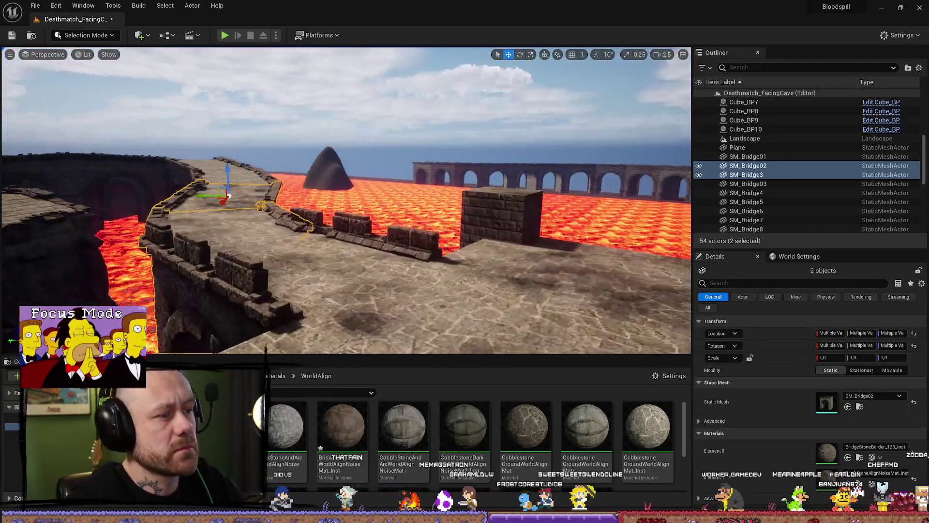
left_click_drag(278, 279, 278, 279)
- Select every bridge piece and arch from SM_Bridge4 onward, leaving the cube platform out
left_click(467, 146)
mouse_move(467, 146)
left_mouse_down()
mouse_move(593, 206)
mouse_move(463, 160)
left_mouse_up()
left_click(592, 206, "ctrl")
left_click(463, 160, "ctrl")
left_click(464, 160, "ctrl")
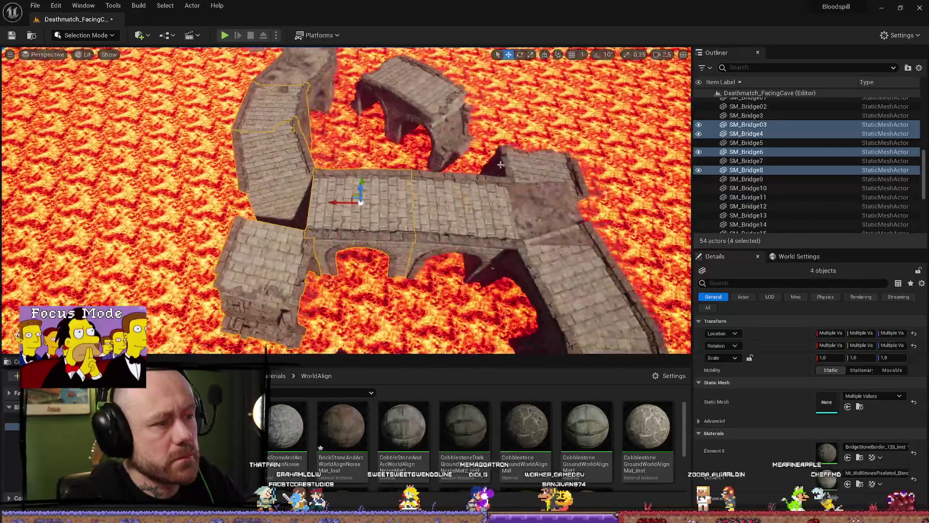
left_click(506, 192, "ctrl")
left_click(532, 174, "ctrl")
left_click(576, 290, "ctrl")
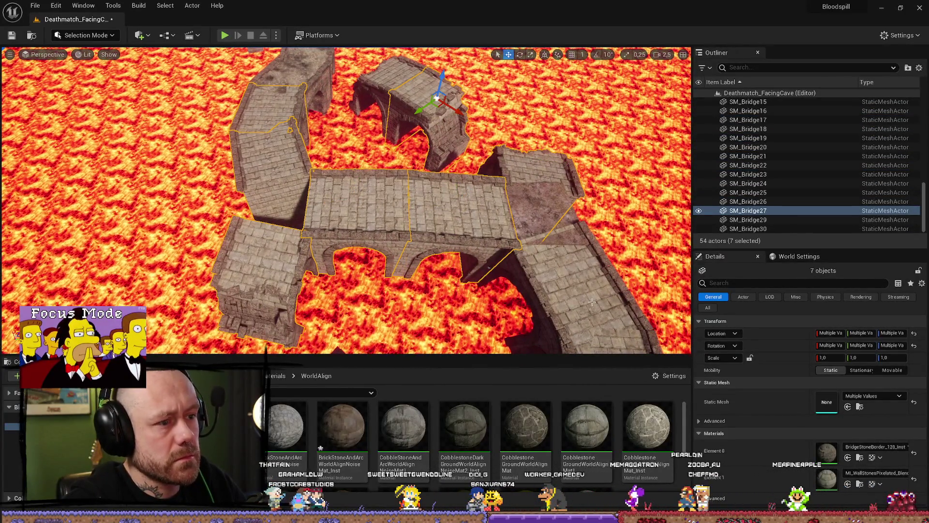
left_click(419, 74, "ctrl")
left_click(402, 79, "ctrl")
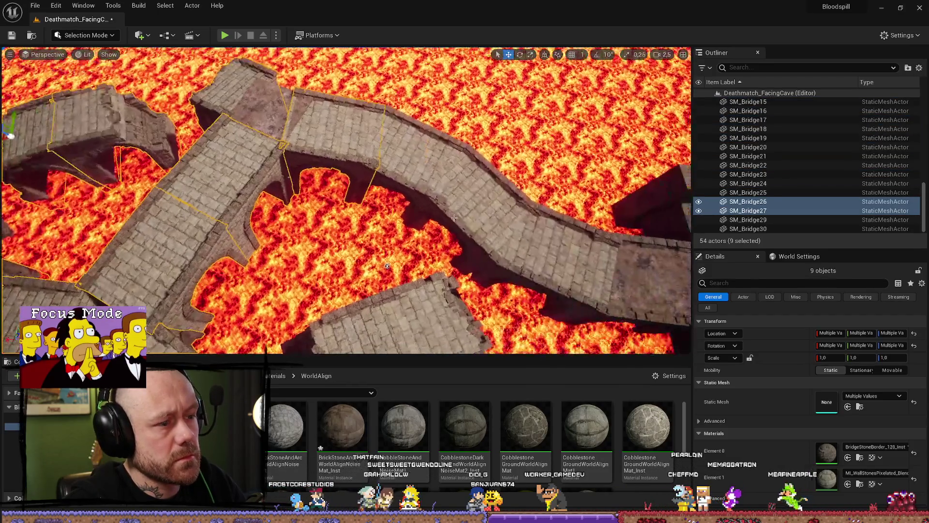
left_click(455, 177, "ctrl")
left_click(487, 197, "ctrl")
left_click(581, 264, "ctrl")
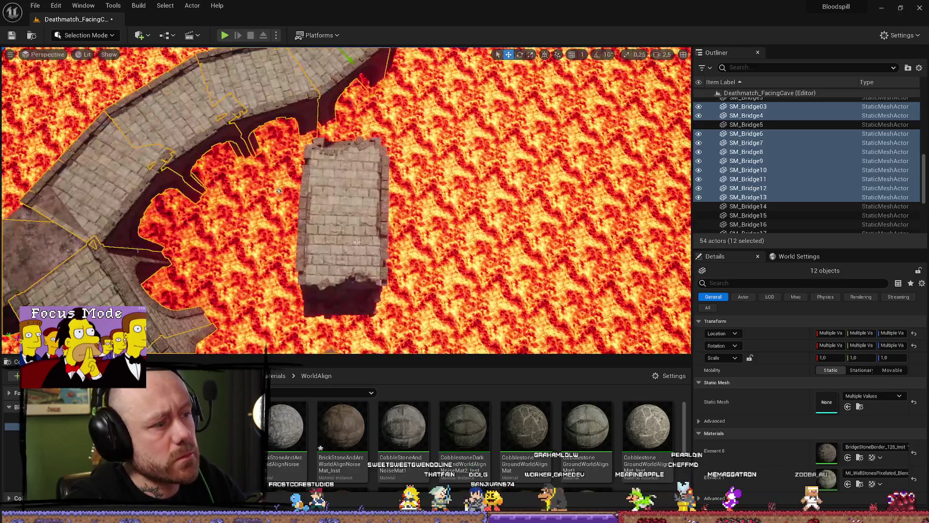
left_click(357, 242, "ctrl")
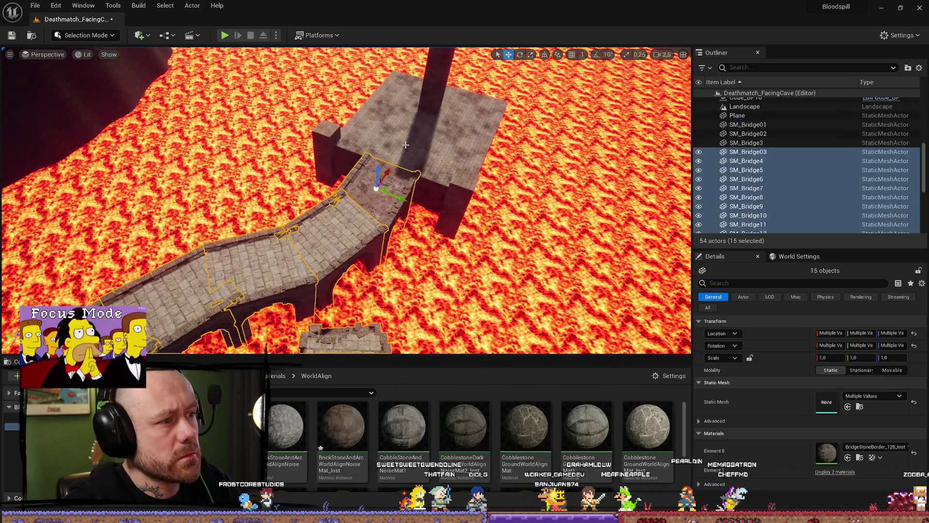
left_click(405, 144, "ctrl")
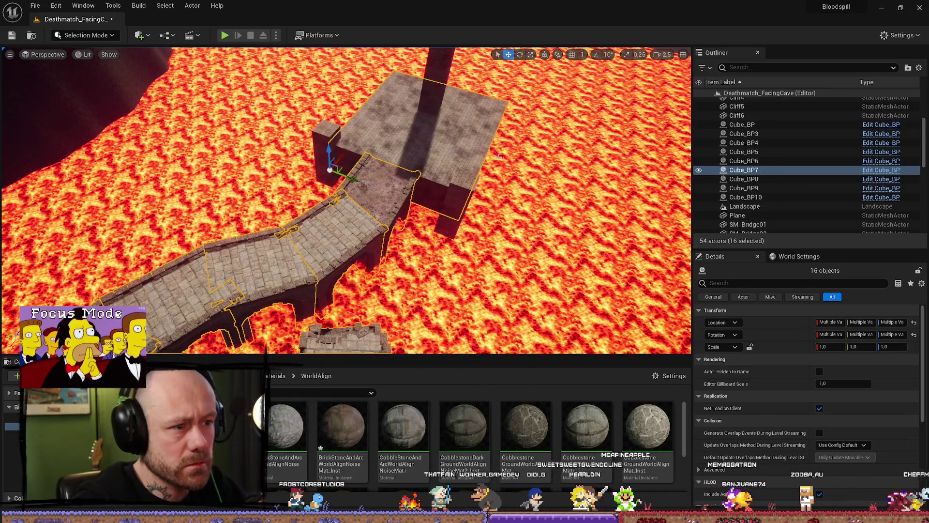
key("ctrl+z")
- Give the selected bridges BrickStoneAlignNoiseMat_Inst on Element 1 beside the BridgeStoneBorder_120_Inst border
mouse_move(342, 426)
left_mouse_down()
mouse_move(793, 436)
mouse_move(809, 478)
left_mouse_up()
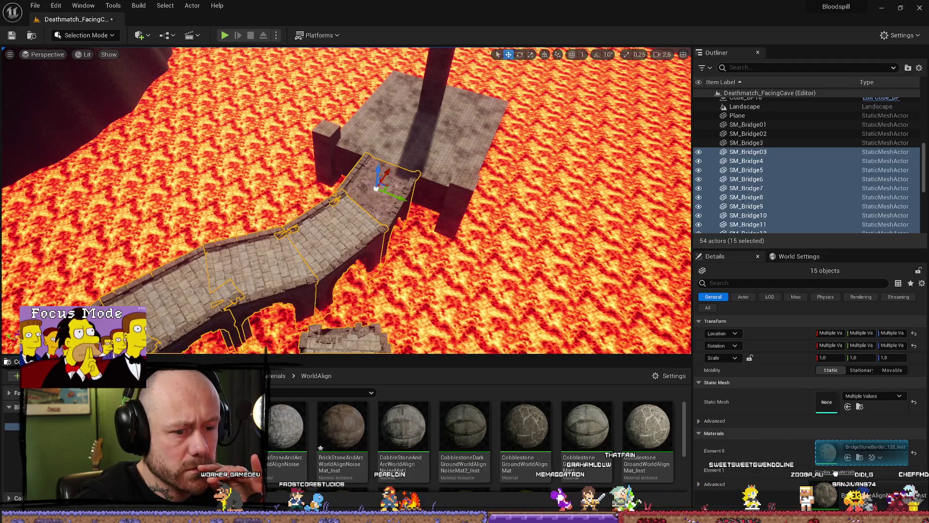
left_click_drag(835, 472, 836, 476)
scroll(837, 478, "down", 1)
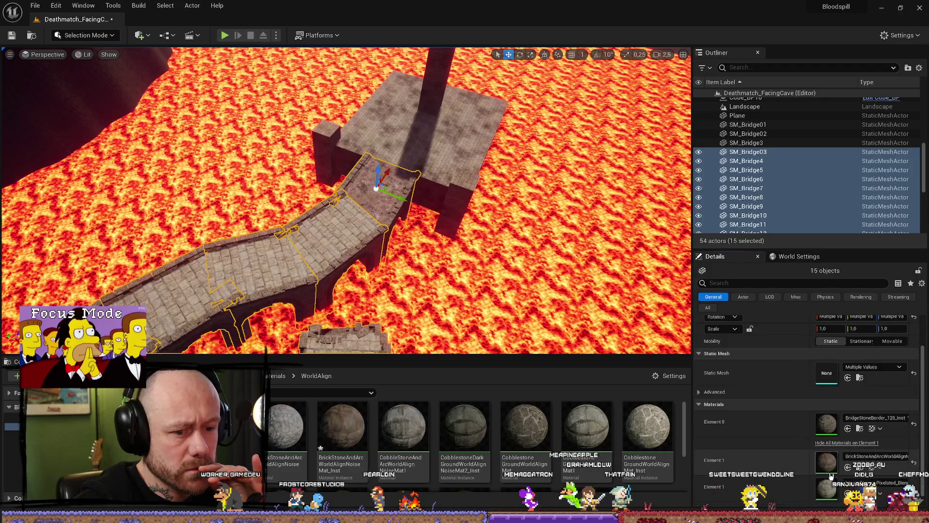
left_click(834, 436)
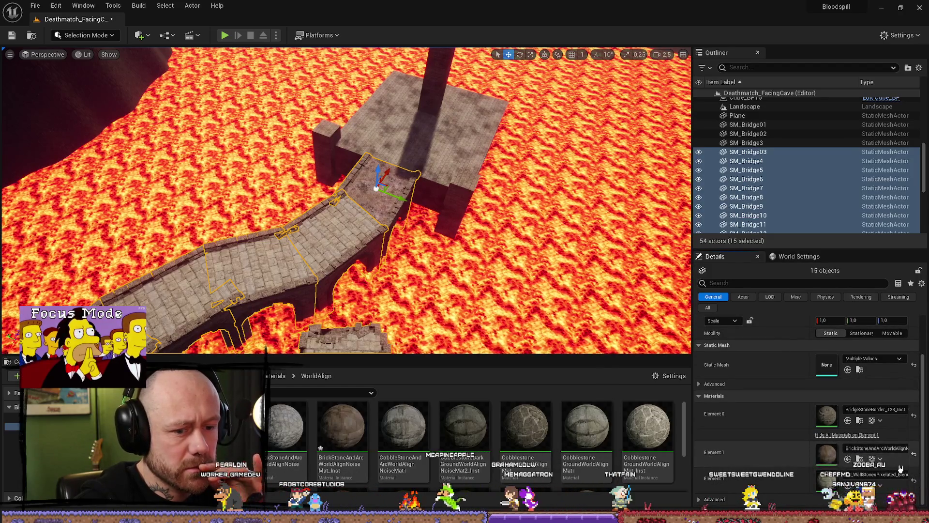
left_click_drag(828, 478, 832, 466)
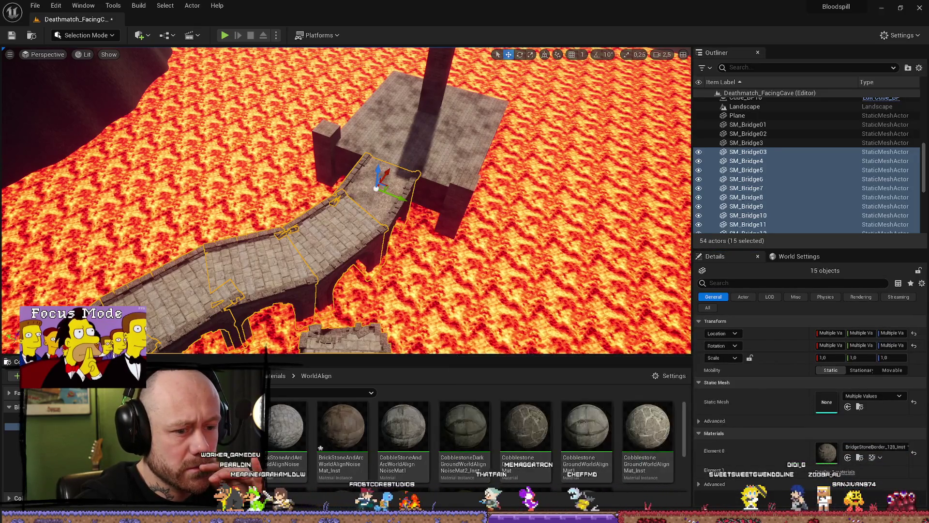
scroll(339, 193, "down", 5)
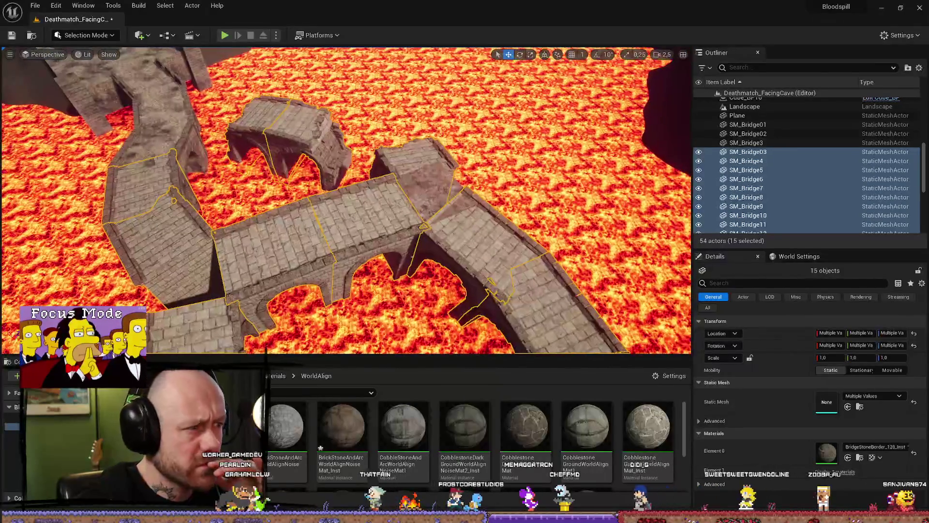
scroll(338, 193, "up", 5)
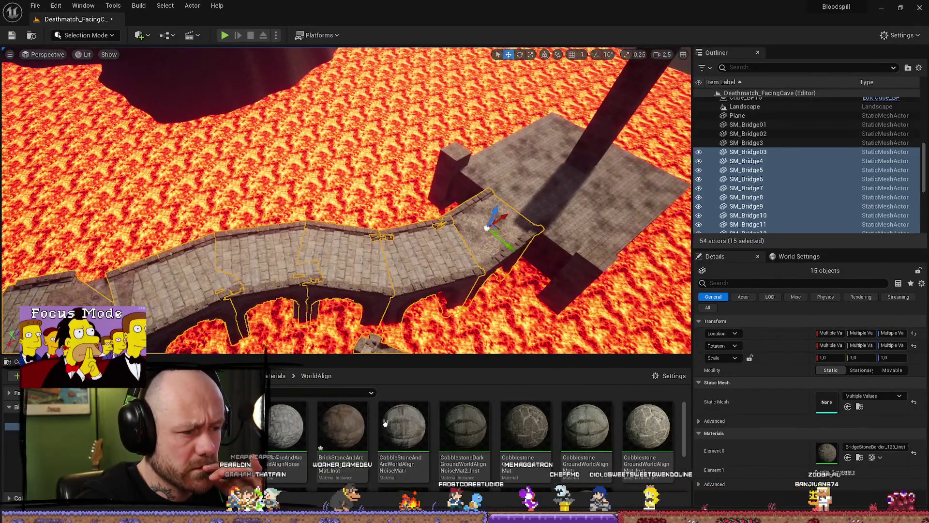
left_click(835, 472)
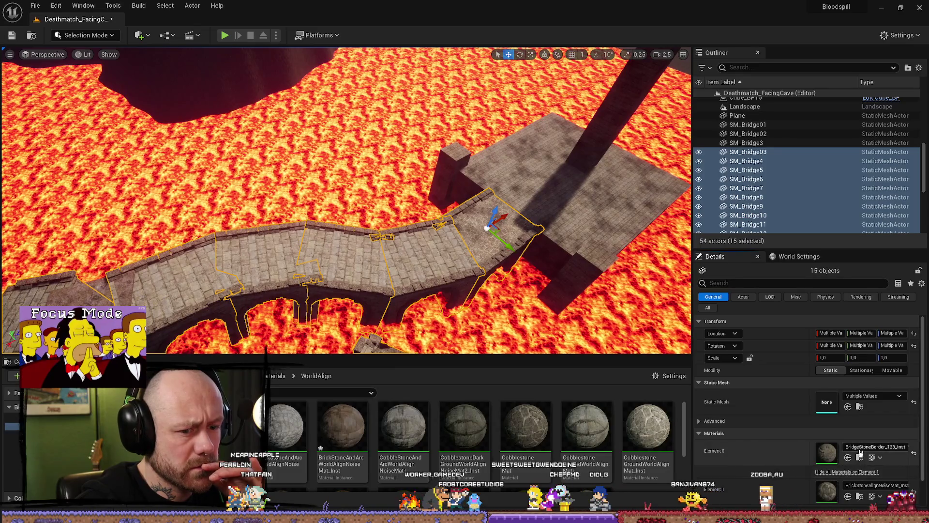
scroll(827, 435, "down", 2)
mouse_move(826, 454)
left_mouse_down()
mouse_move(831, 490)
mouse_move(828, 481)
left_mouse_up()
mouse_move(550, 278)
left_mouse_down()
mouse_move(484, 242)
mouse_move(404, 233)
left_mouse_up()
left_click(472, 228)
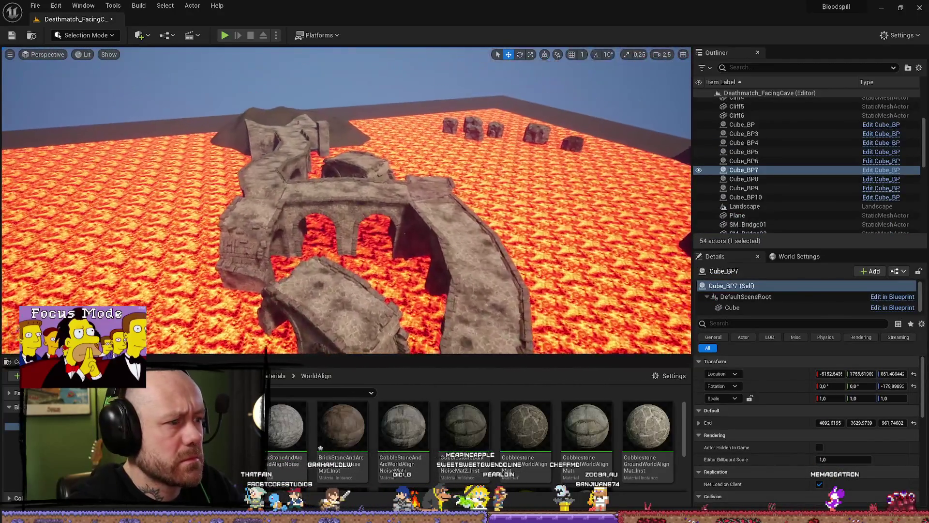
key("f")
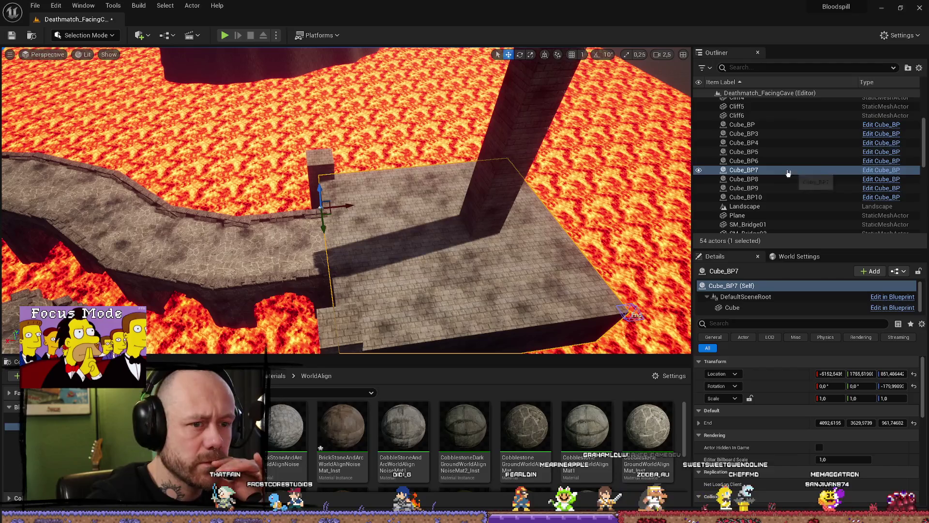
scroll(803, 402, "down", 5)
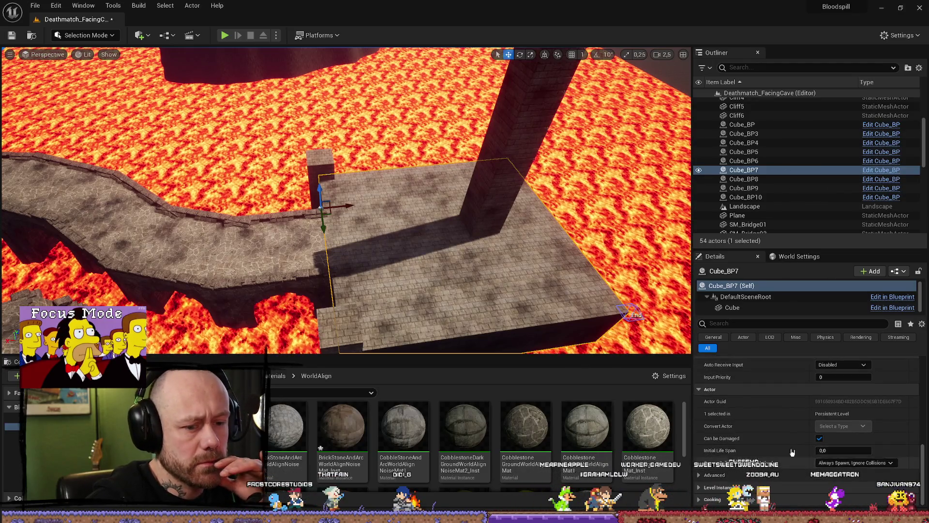
left_click(765, 308)
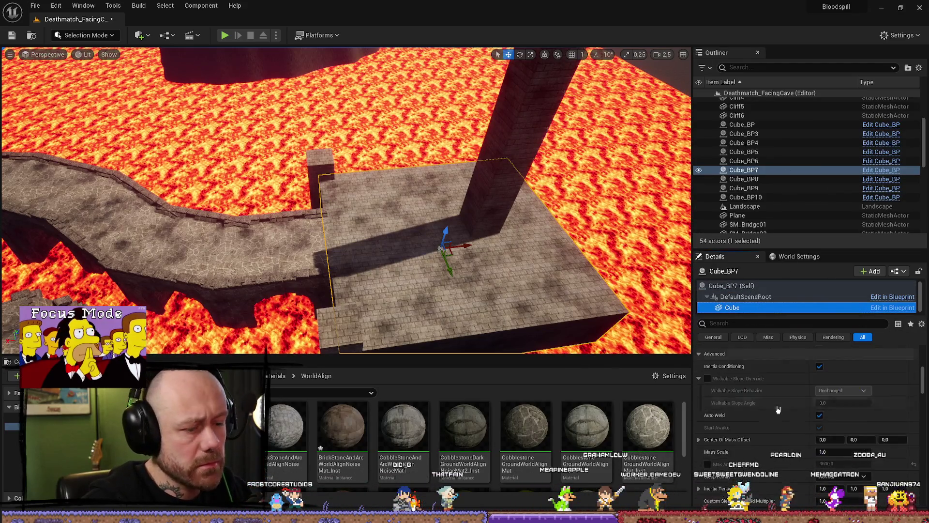
scroll(784, 411, "down", 10)
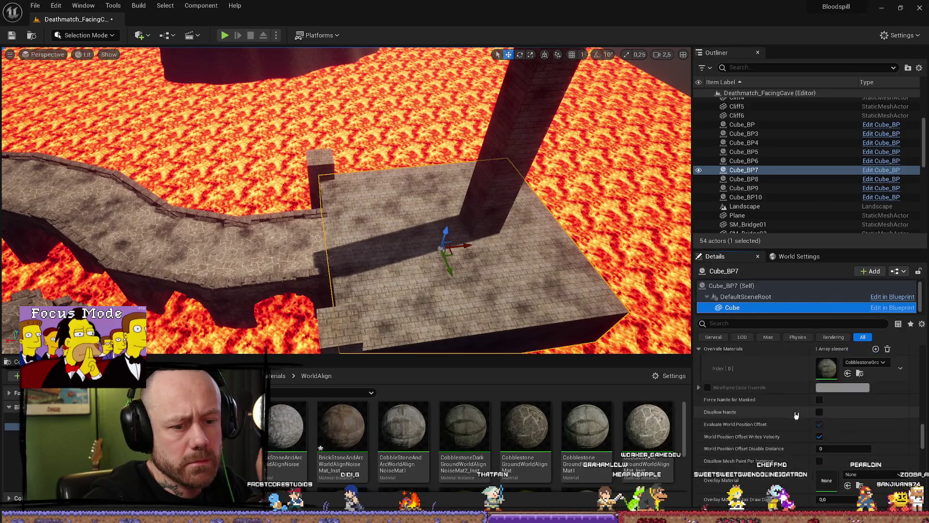
scroll(797, 415, "up", 1)
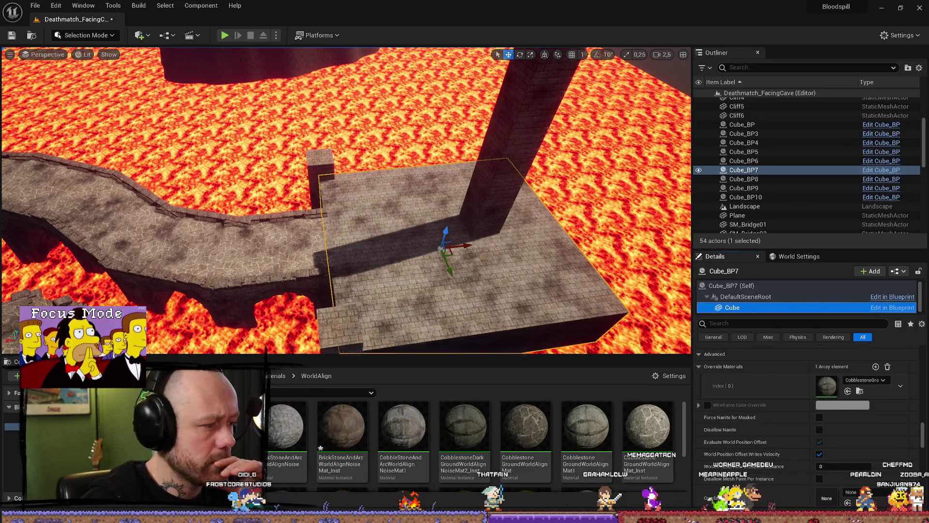
scroll(809, 392, "down", 5)
left_click_drag(387, 228, 362, 222)
- Play-test fullscreen, walking the bridge near the lava, then stop the session
key("alt+p")
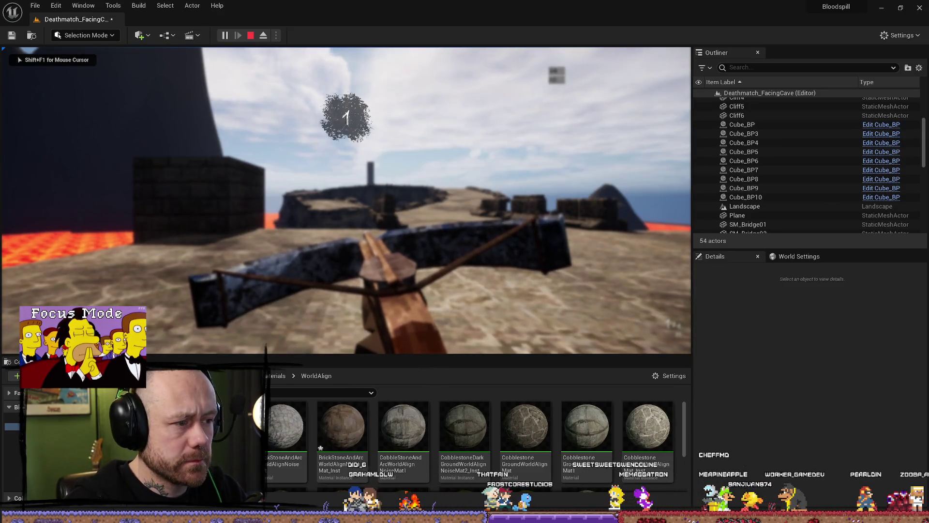
key("F11")
key("w")
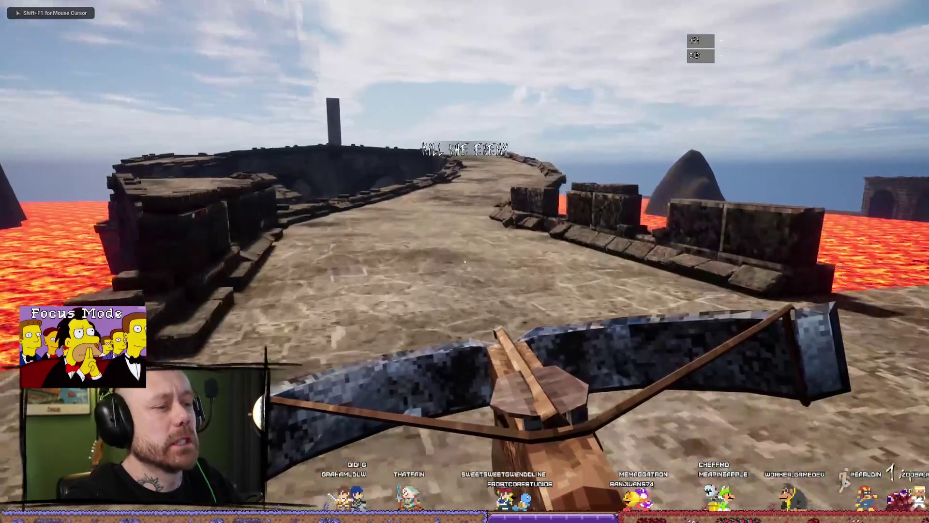
key("w")
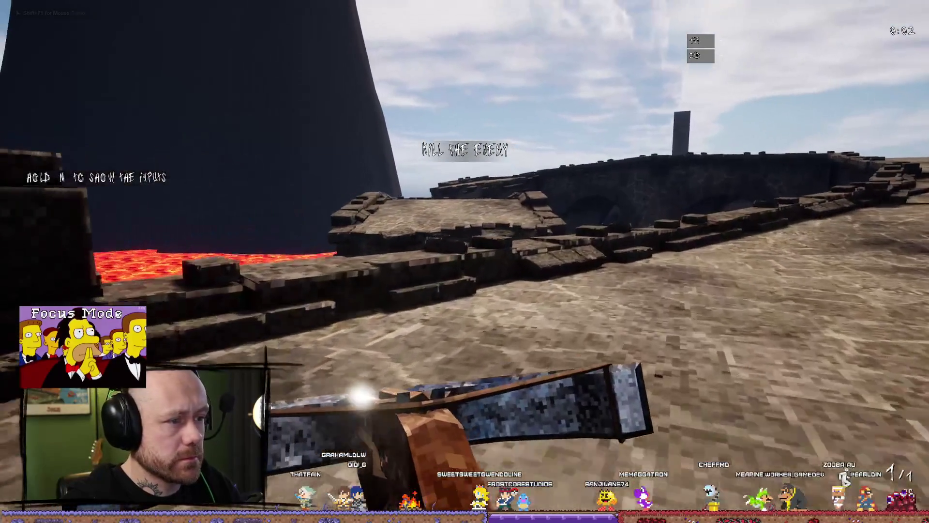
key("w")
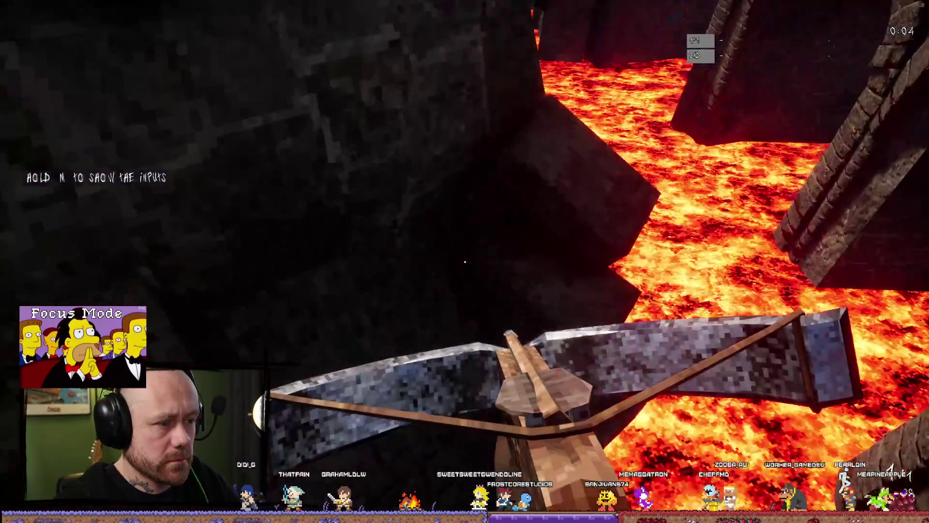
key("Escape")
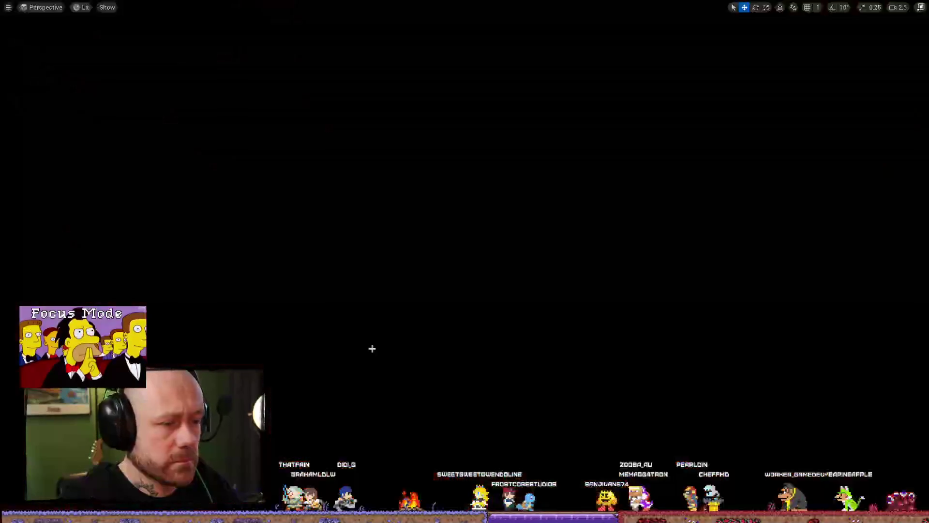
- Play again, spawn from the loadout screen, walk off the bridge end, and stop
key("alt+p")
left_click(462, 486)
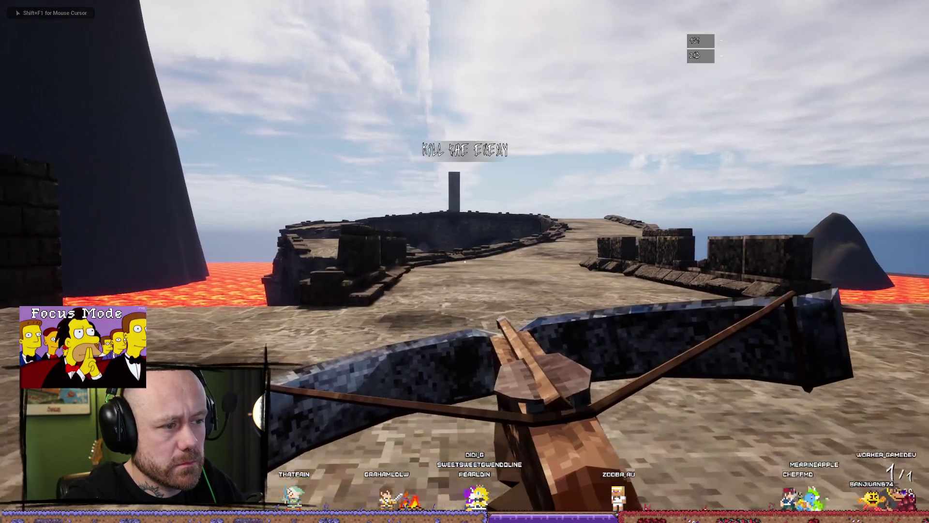
key("w")
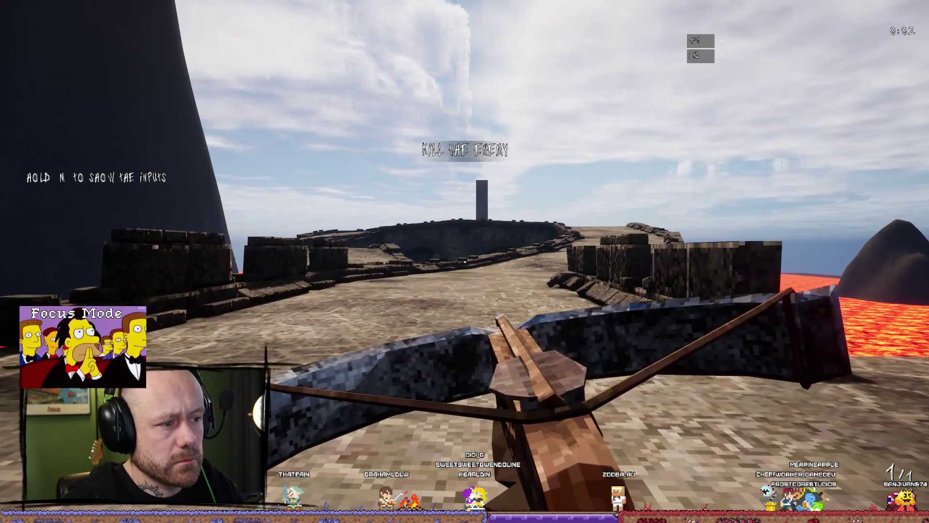
key("w")
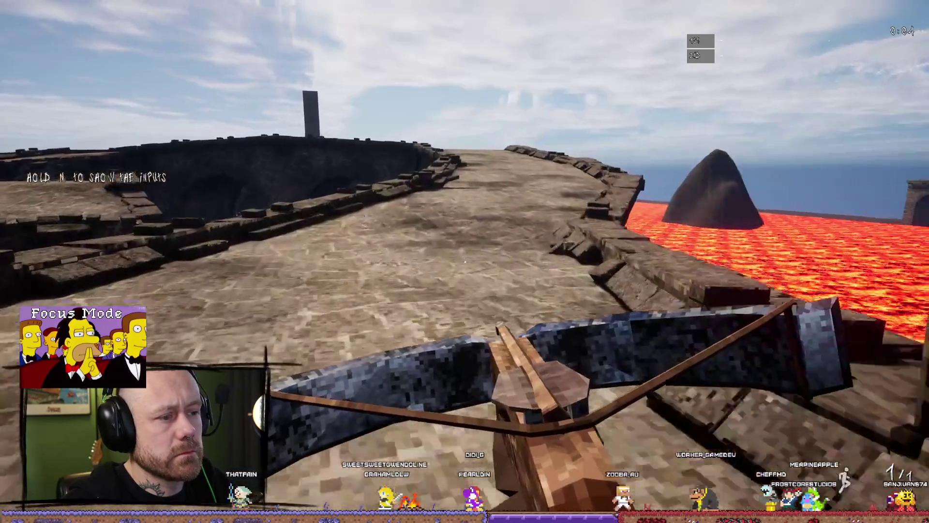
key("w")
key("w")
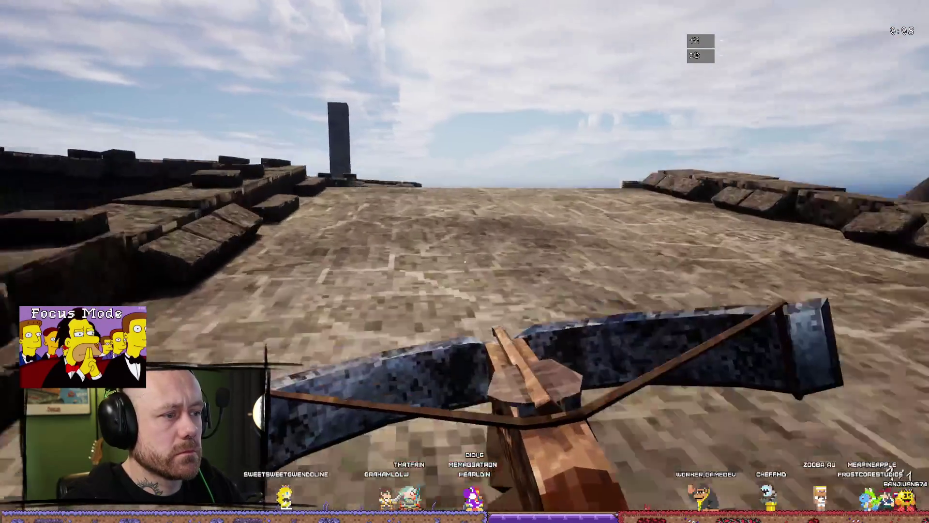
key("w")
key("w")
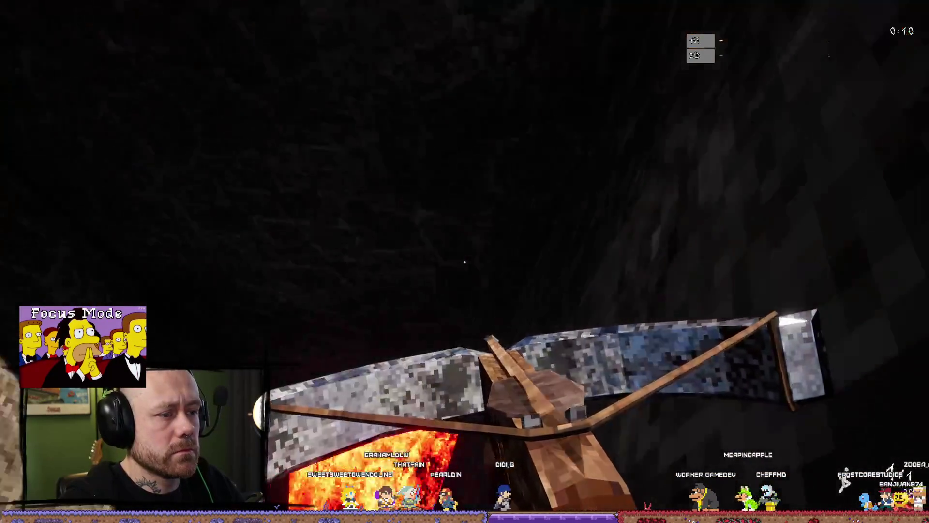
key("Escape")
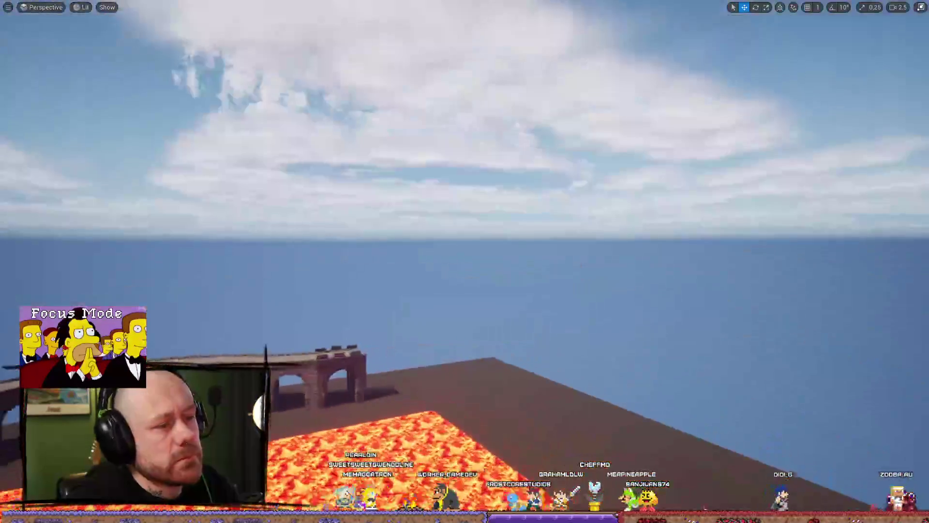
- Leave immersive mode with F11 and fly over the lava to look down on the bridges
scroll(481, 295, "up", 2)
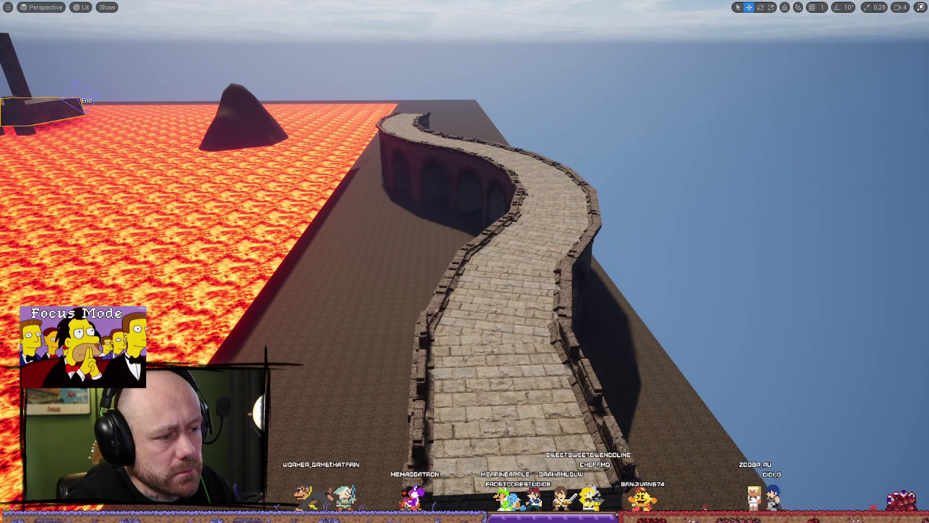
scroll(546, 382, "down", 1)
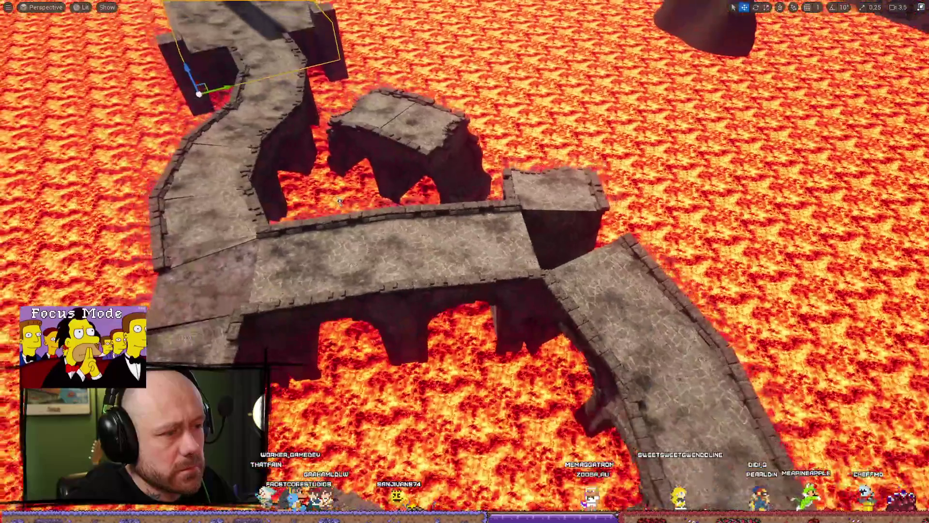
key("F11")
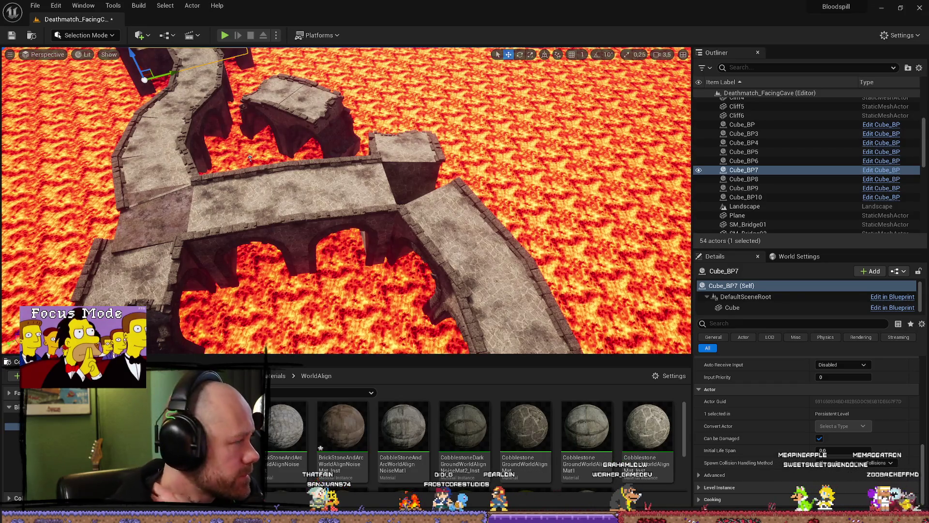
mouse_move(344, 239)
left_mouse_down()
mouse_move(329, 188)
mouse_move(543, 259)
mouse_move(352, 224)
left_mouse_up()
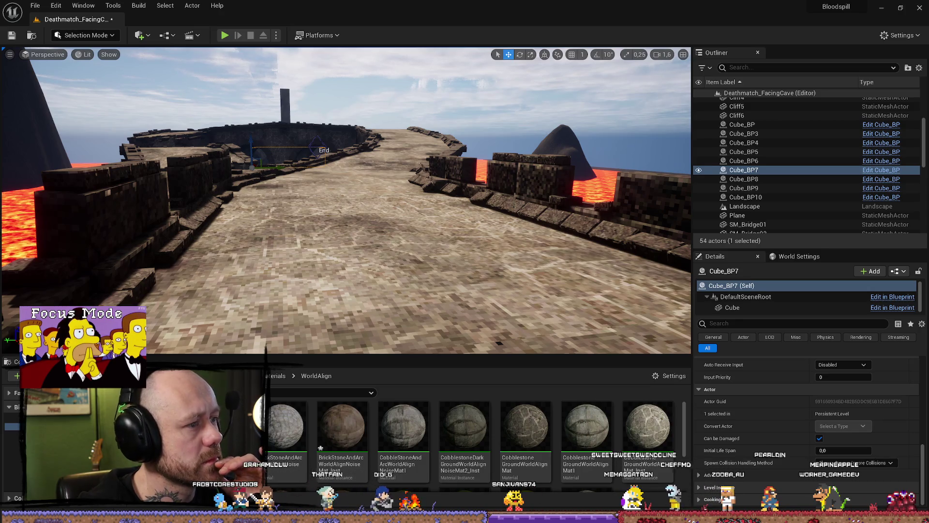
mouse_move(287, 260)
left_mouse_down()
mouse_move(287, 222)
mouse_move(287, 295)
left_mouse_up()
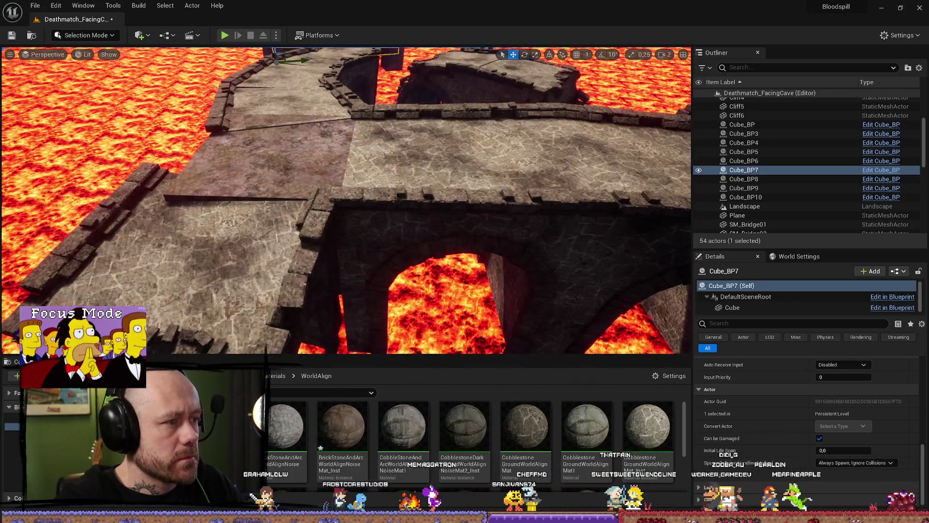
- Assign BrickStoneAlignNoiseMat_Inst to Element 0 of the Cube_BP9 platform's cube component
left_click(290, 203)
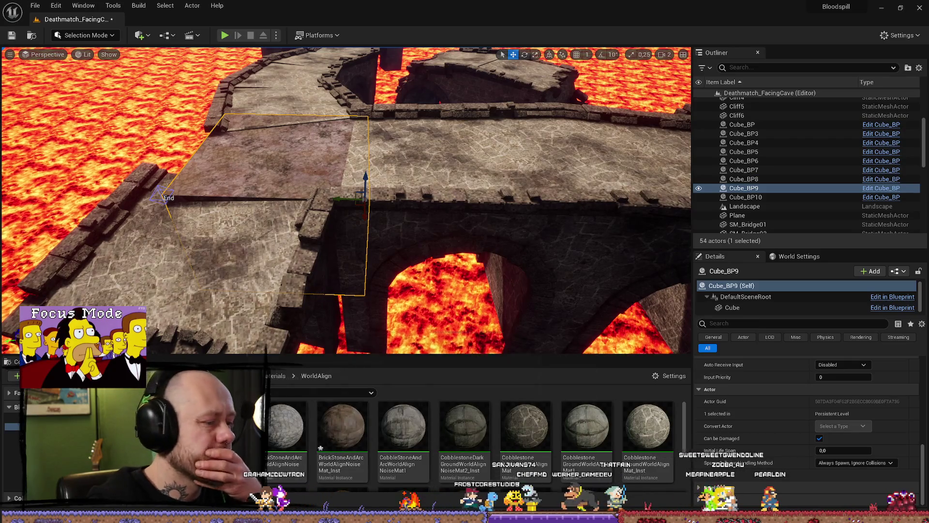
left_click(812, 308)
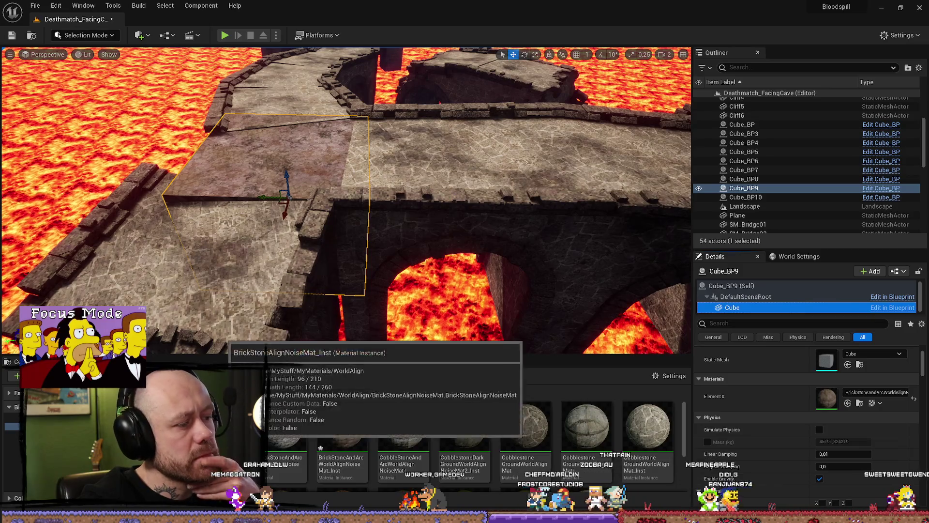
mouse_move(227, 421)
left_mouse_down()
mouse_move(822, 429)
mouse_move(835, 397)
left_mouse_up()
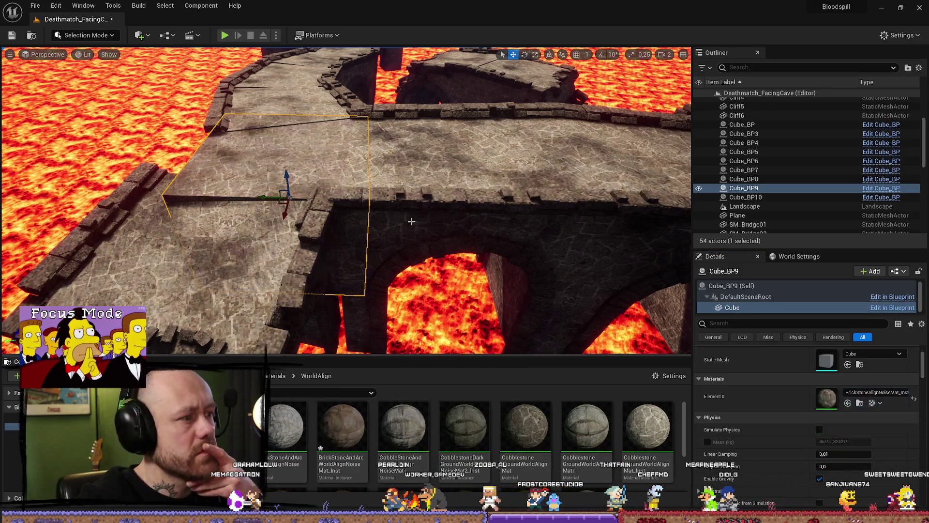
key("f")
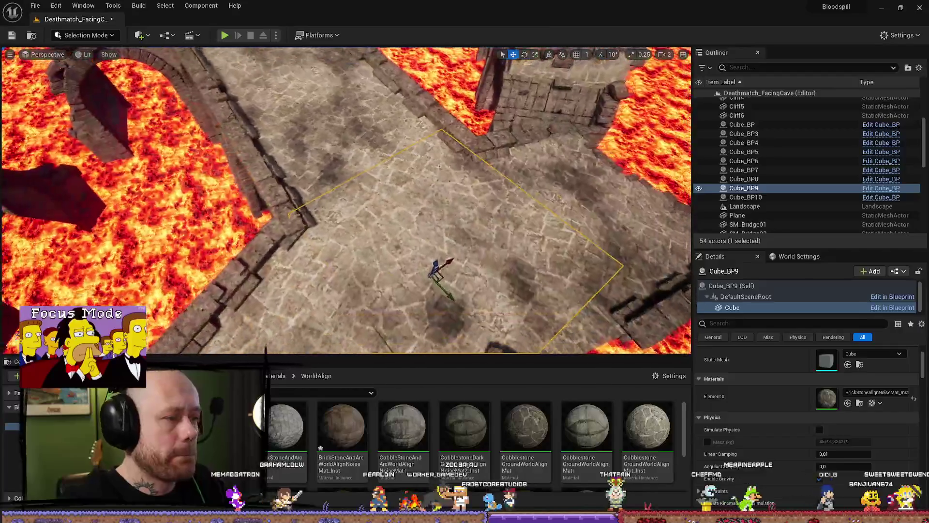
- Focus on SM_Bridge12 and orbit around it to inspect the bridge path over the lava
left_click(371, 106)
key("f")
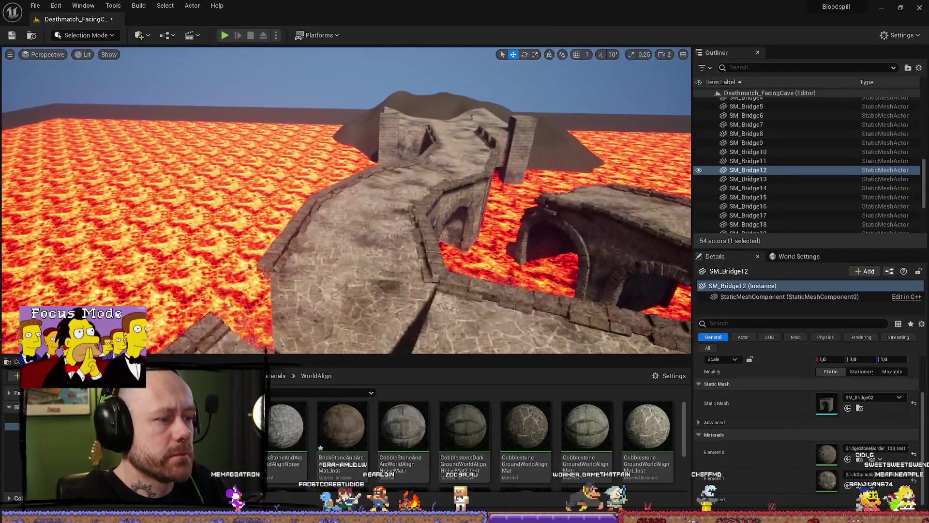
left_click_drag(471, 117, 470, 117)
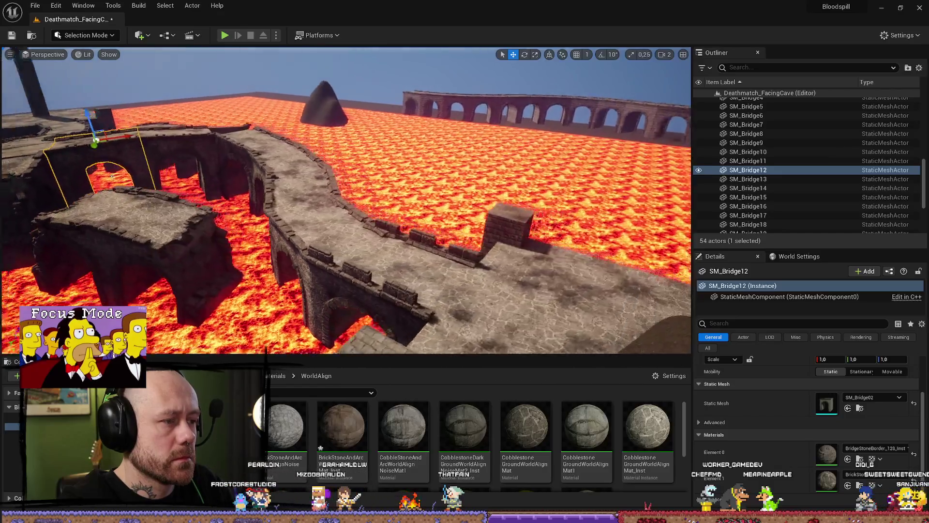
left_click_drag(470, 117, 471, 117)
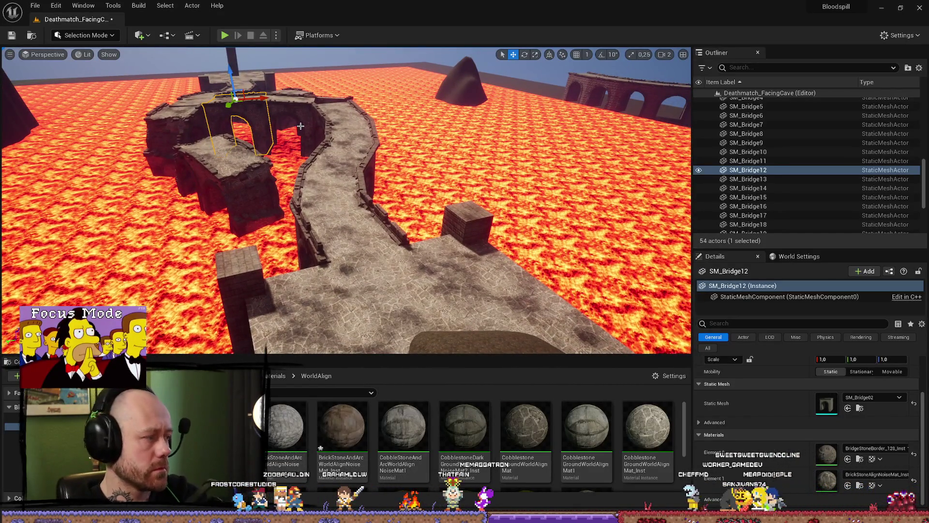
left_click_drag(300, 126, 301, 126)
left_click_drag(346, 201, 346, 200)
left_click_drag(223, 150, 224, 149)
left_click_drag(387, 219, 388, 220)
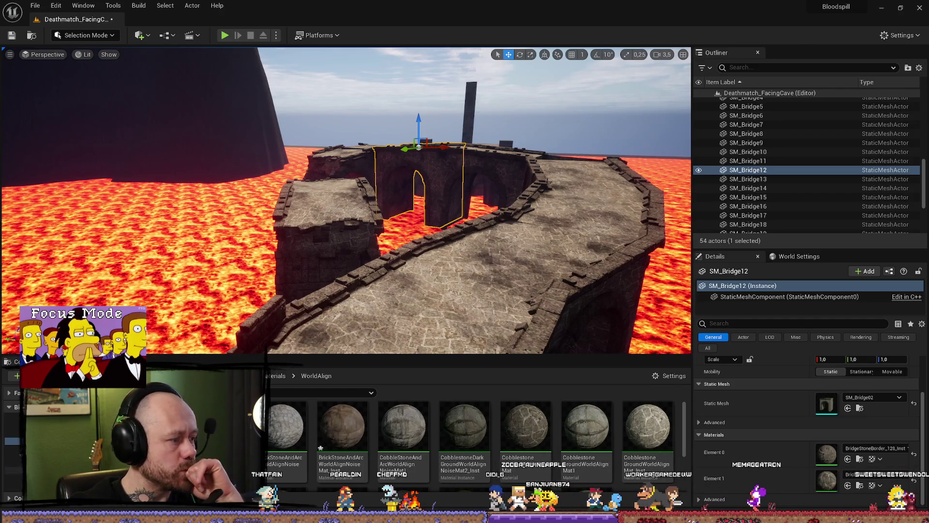
- Bring the Box mesh from the Meshes folder onto the stone ledge by the Deathmatch_FacingCave bridge
key("alt+Left")
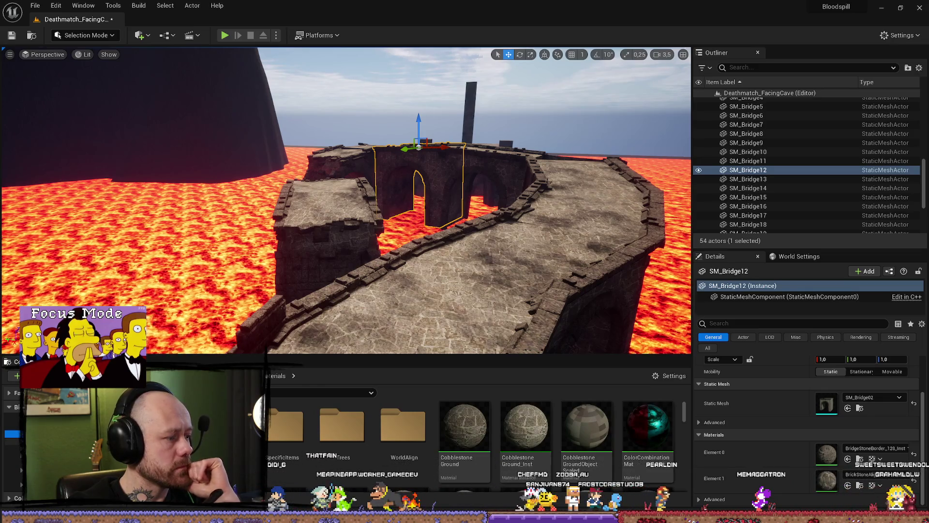
key("alt+Left")
double_click(560, 450)
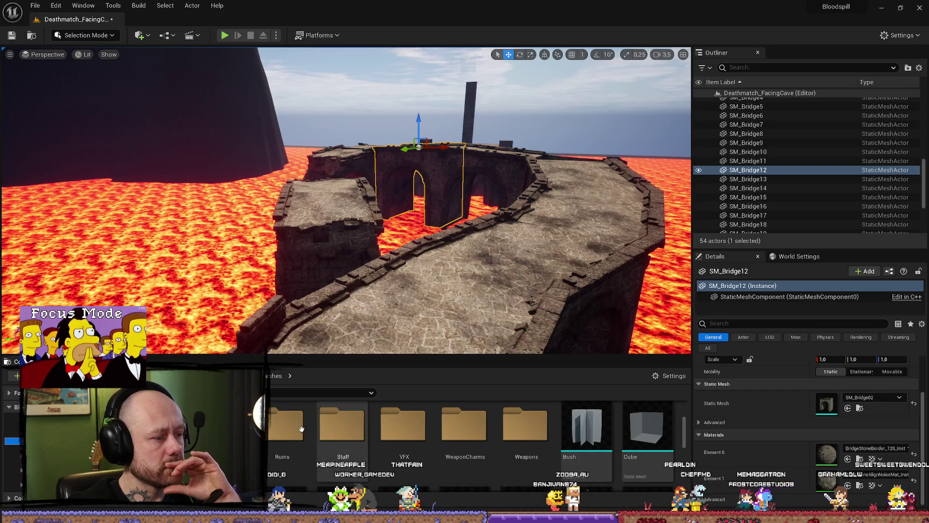
scroll(457, 429, "up", 2)
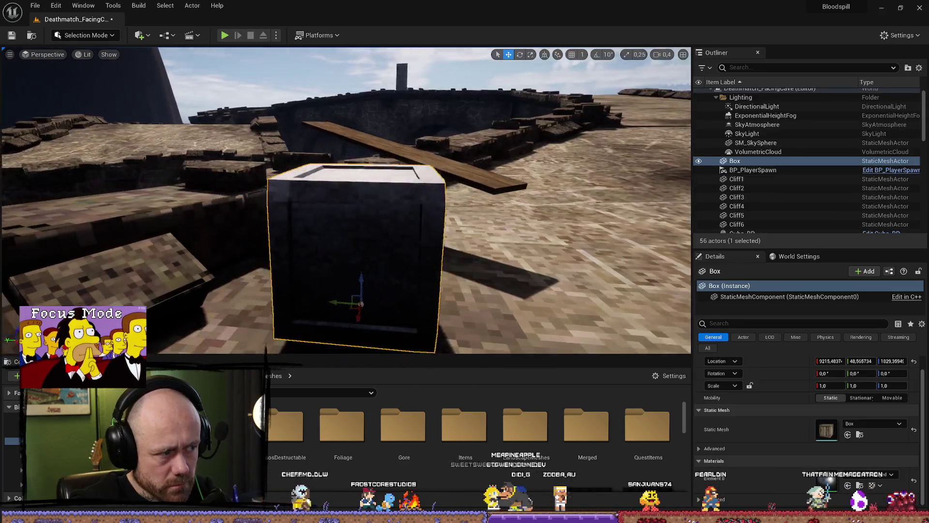
mouse_move(310, 222)
left_mouse_down()
mouse_move(259, 155)
mouse_move(280, 155)
mouse_move(388, 340)
left_mouse_up()
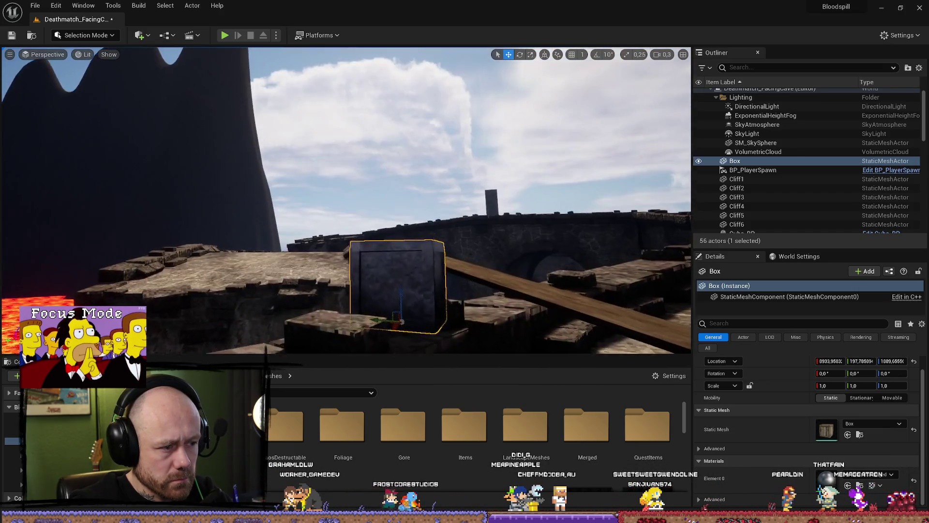
scroll(389, 340, "up", 2)
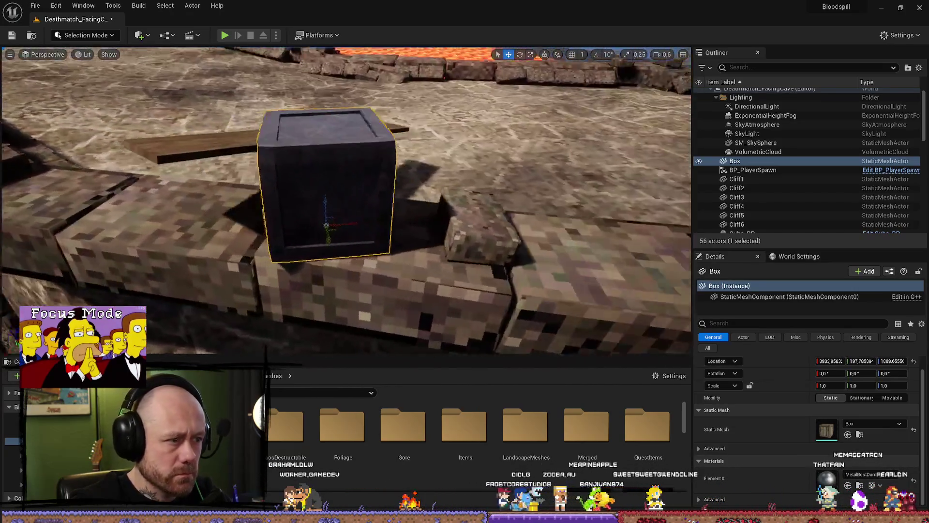